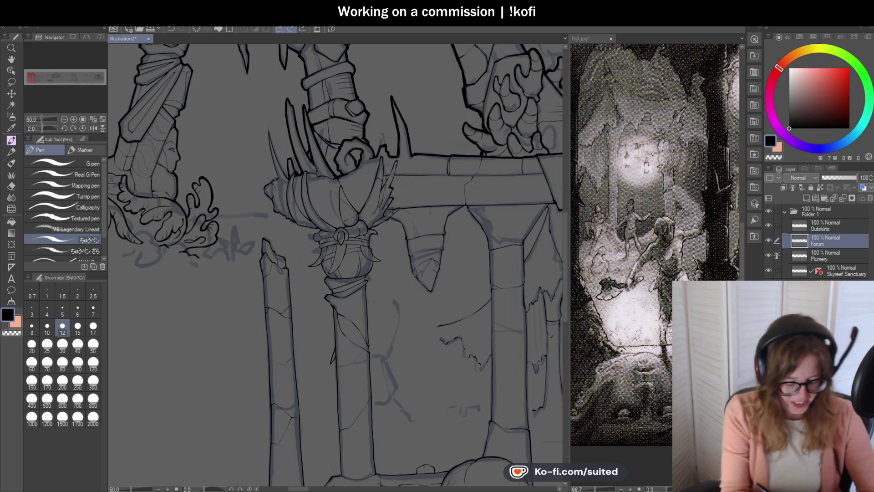
Ink the torch's tall top-left spike in bold black, redrawing its tip thinner.
{"action": "scroll", "coordinate": [319, 183], "scroll_direction": "down", "scroll_amount": 2}
{"action": "scroll", "coordinate": [301, 171], "scroll_direction": "up", "scroll_amount": 5}
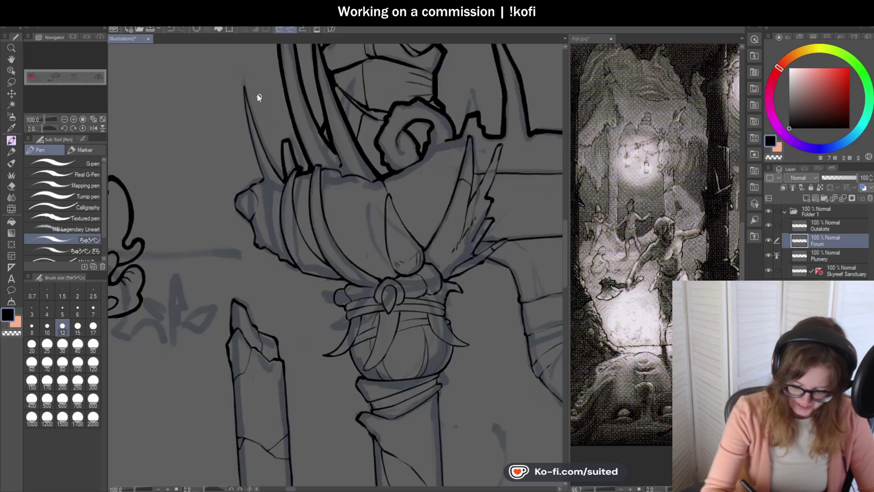
{"action": "left_click_drag", "start_coordinate": [238, 78], "coordinate": [256, 144]}
{"action": "left_click_drag", "start_coordinate": [244, 103], "coordinate": [280, 201]}
{"action": "key", "text": "ctrl+z"}
{"action": "mouse_move", "coordinate": [236, 79]}
{"action": "left_mouse_down"}
{"action": "mouse_move", "coordinate": [257, 149]}
{"action": "mouse_move", "coordinate": [295, 220]}
{"action": "left_mouse_up"}
{"action": "scroll", "coordinate": [234, 75], "scroll_direction": "up", "scroll_amount": 1}
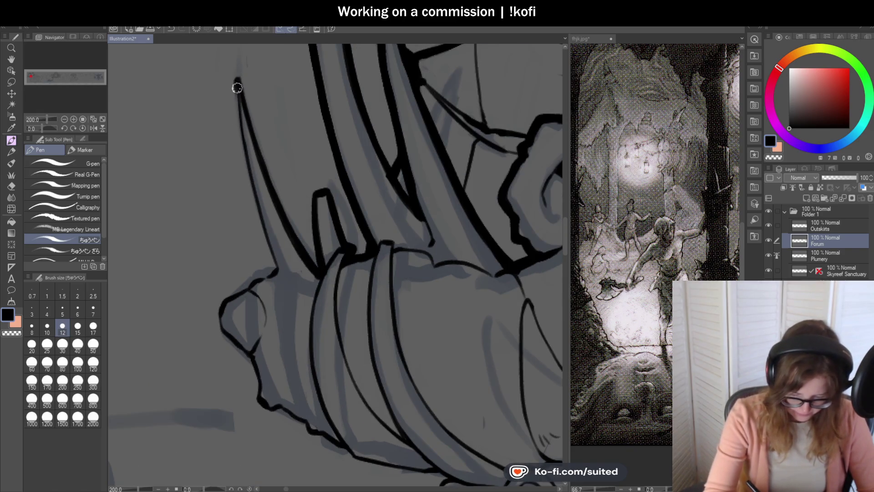
{"action": "left_click_drag", "start_coordinate": [237, 75], "coordinate": [240, 130]}
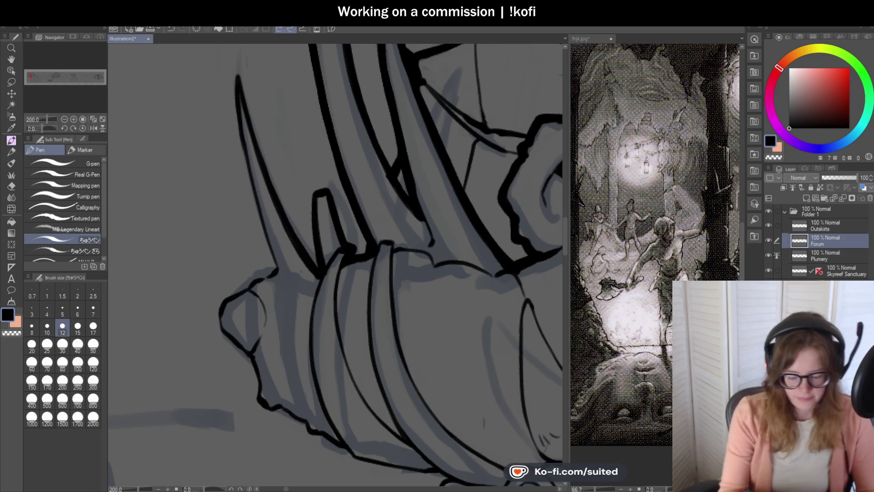
{"action": "scroll", "coordinate": [233, 98], "scroll_direction": "down", "scroll_amount": 3}
Ink the long left horn line of the torch head.
{"action": "scroll", "coordinate": [233, 98], "scroll_direction": "up", "scroll_amount": 2}
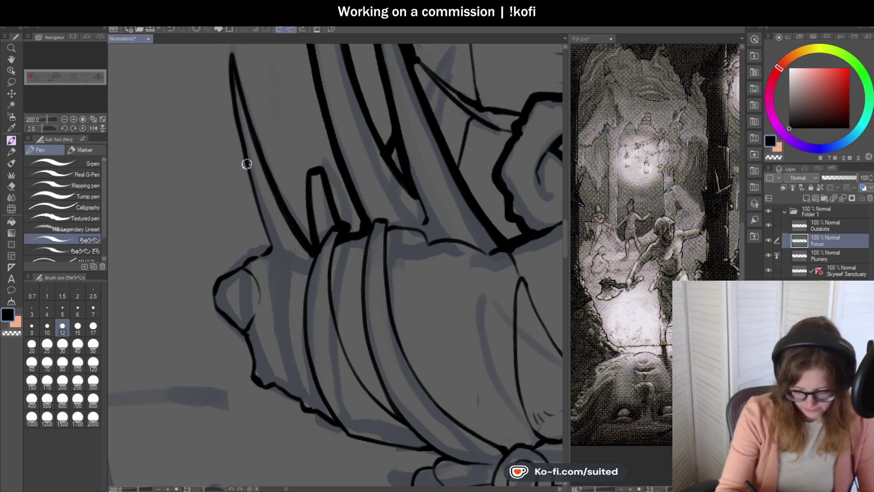
{"action": "mouse_move", "coordinate": [233, 98]}
{"action": "left_mouse_down"}
{"action": "mouse_move", "coordinate": [269, 253]}
{"action": "mouse_move", "coordinate": [273, 231]}
{"action": "mouse_move", "coordinate": [238, 248]}
{"action": "mouse_move", "coordinate": [214, 280]}
{"action": "left_mouse_up"}
{"action": "scroll", "coordinate": [265, 258], "scroll_direction": "up", "scroll_amount": 2}
{"action": "scroll", "coordinate": [214, 280], "scroll_direction": "down", "scroll_amount": 2}
{"action": "scroll", "coordinate": [277, 232], "scroll_direction": "up", "scroll_amount": 3}
Ink the left and lower-left edges of the bump below the horn.
{"action": "mouse_move", "coordinate": [276, 227]}
{"action": "left_mouse_down"}
{"action": "mouse_move", "coordinate": [252, 227]}
{"action": "mouse_move", "coordinate": [223, 263]}
{"action": "mouse_move", "coordinate": [227, 295]}
{"action": "left_mouse_up"}
{"action": "scroll", "coordinate": [263, 278], "scroll_direction": "down", "scroll_amount": 3}
{"action": "scroll", "coordinate": [329, 260], "scroll_direction": "up", "scroll_amount": 3}
{"action": "left_click_drag", "start_coordinate": [178, 212], "coordinate": [236, 269]}
{"action": "scroll", "coordinate": [273, 276], "scroll_direction": "down", "scroll_amount": 3}
{"action": "scroll", "coordinate": [284, 279], "scroll_direction": "up", "scroll_amount": 3}
Thicken and extend the bump's edge ink lines down-right.
{"action": "mouse_move", "coordinate": [223, 153]}
{"action": "left_mouse_down"}
{"action": "mouse_move", "coordinate": [240, 236]}
{"action": "mouse_move", "coordinate": [291, 265]}
{"action": "left_mouse_up"}
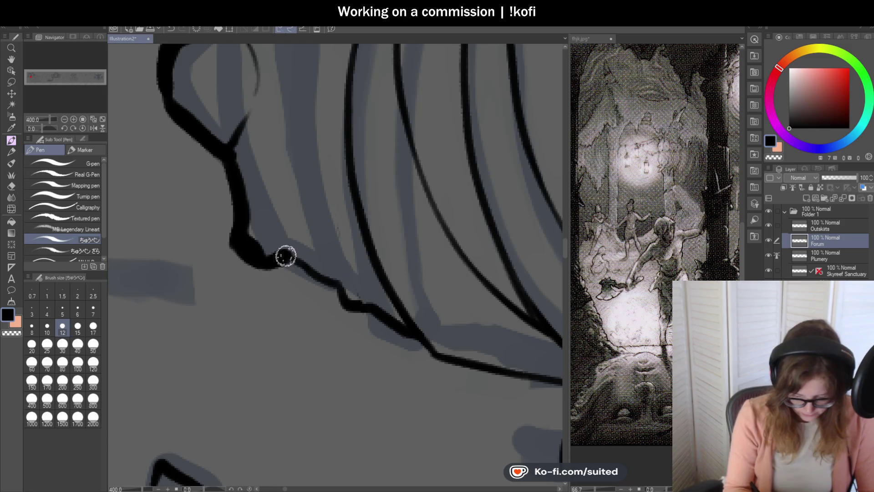
{"action": "scroll", "coordinate": [285, 255], "scroll_direction": "down", "scroll_amount": 3}
{"action": "scroll", "coordinate": [238, 205], "scroll_direction": "up", "scroll_amount": 3}
{"action": "left_click_drag", "start_coordinate": [221, 218], "coordinate": [295, 260]}
{"action": "scroll", "coordinate": [374, 273], "scroll_direction": "down", "scroll_amount": 3}
{"action": "scroll", "coordinate": [375, 273], "scroll_direction": "up", "scroll_amount": 3}
{"action": "left_click_drag", "start_coordinate": [211, 187], "coordinate": [255, 221]}
{"action": "scroll", "coordinate": [270, 186], "scroll_direction": "down", "scroll_amount": 3}
Rotate the canvas to redraw a thicker line, then reset it upright.
{"action": "left_click_drag", "start_coordinate": [54, 129], "coordinate": [32, 136]}
{"action": "scroll", "coordinate": [272, 353], "scroll_direction": "up", "scroll_amount": 3}
{"action": "mouse_move", "coordinate": [272, 358]}
{"action": "left_mouse_down"}
{"action": "mouse_move", "coordinate": [259, 219]}
{"action": "mouse_move", "coordinate": [267, 295]}
{"action": "left_mouse_up"}
{"action": "key", "text": "ctrl+z"}
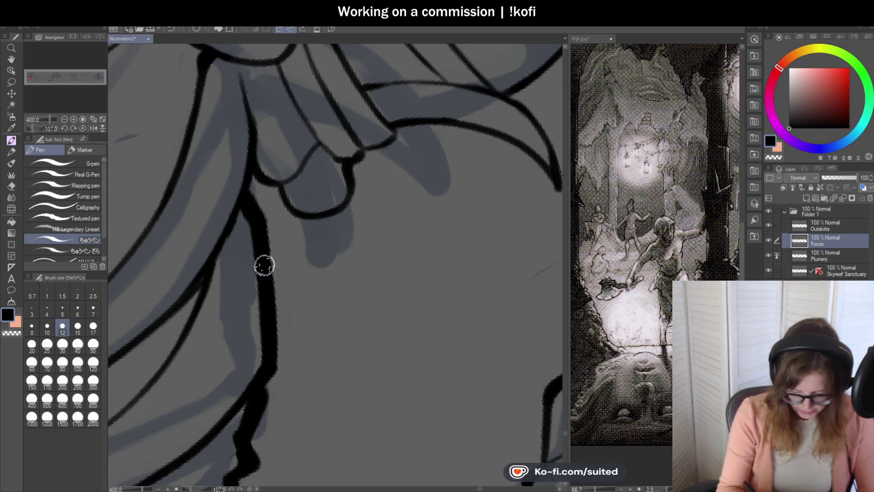
{"action": "left_click", "coordinate": [82, 128]}
{"action": "scroll", "coordinate": [207, 205], "scroll_direction": "down", "scroll_amount": 2}
{"action": "scroll", "coordinate": [273, 227], "scroll_direction": "down", "scroll_amount": 1}
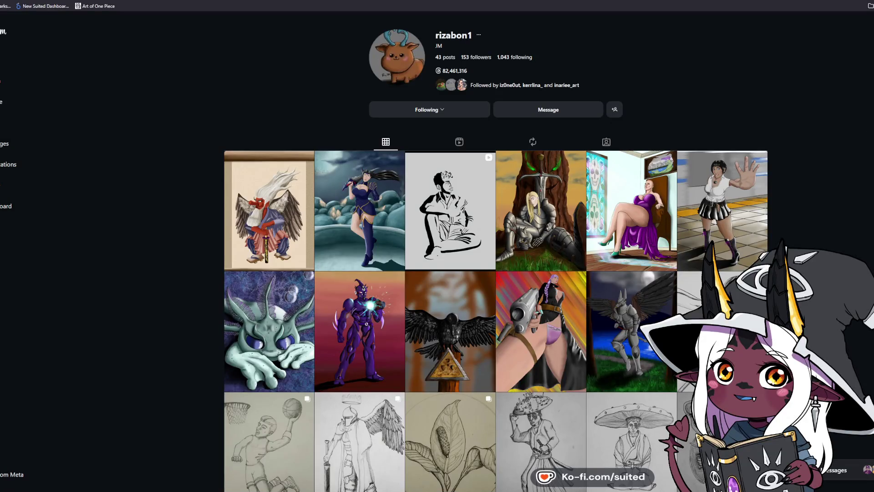
Like the Tengu scroll post and the Rose fanart post, then close the post.
{"action": "left_click", "coordinate": [252, 214]}
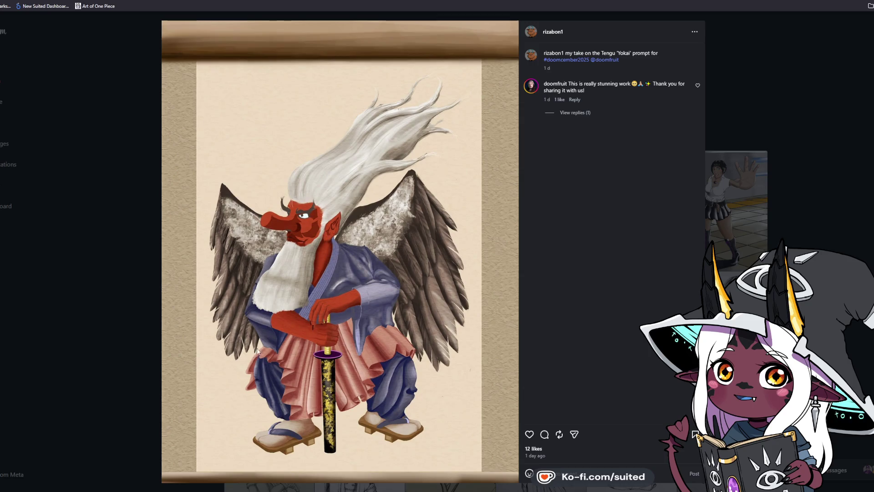
{"action": "double_click", "coordinate": [386, 412]}
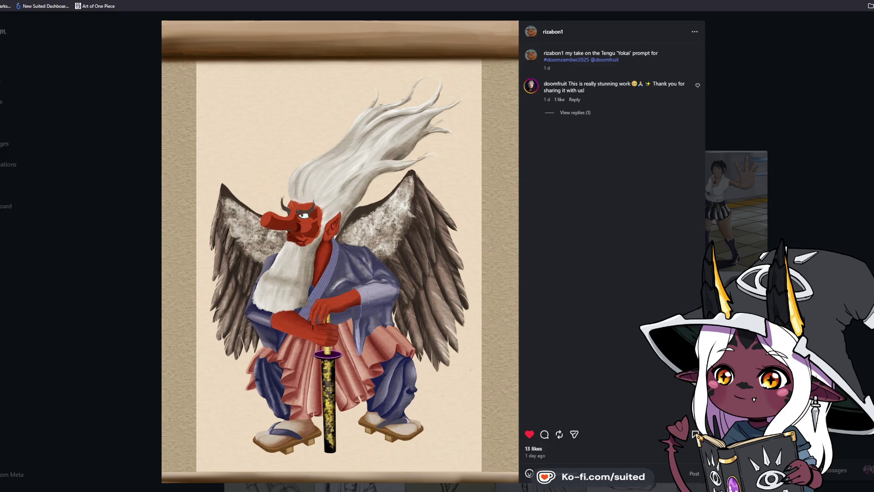
{"action": "key", "text": "Right"}
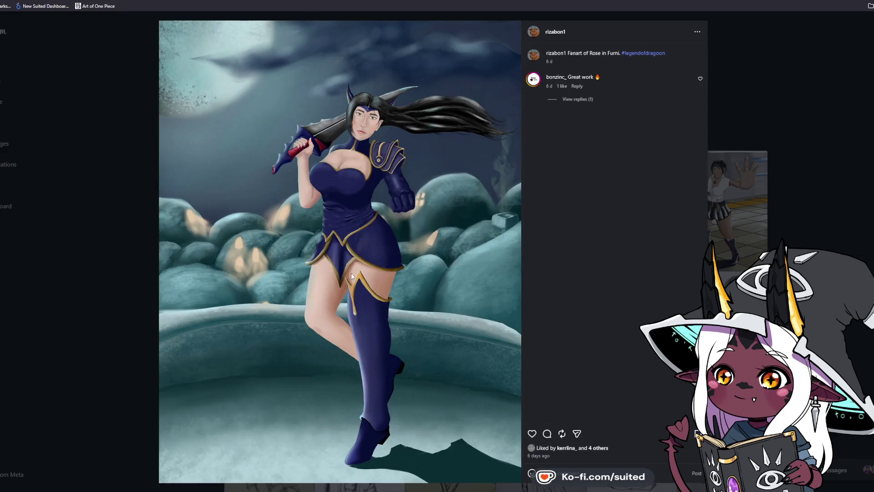
{"action": "left_click", "coordinate": [532, 434]}
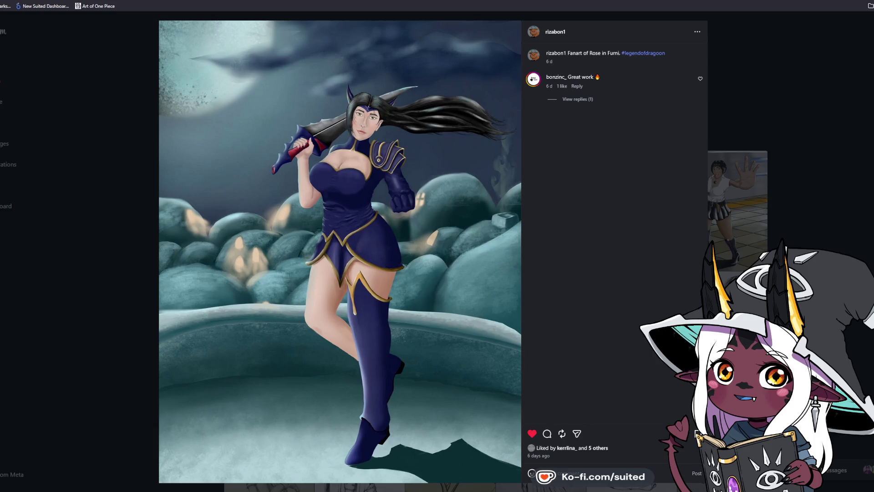
{"action": "left_click", "coordinate": [834, 121]}
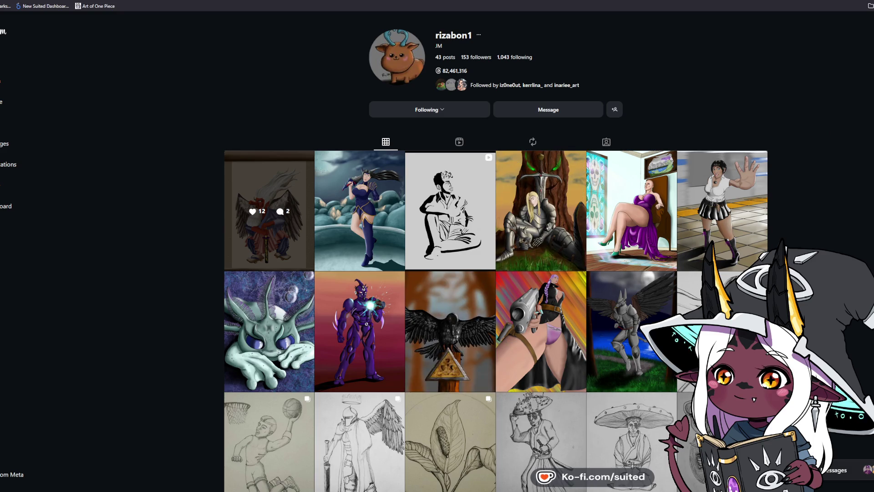
{"action": "left_click", "coordinate": [537, 242]}
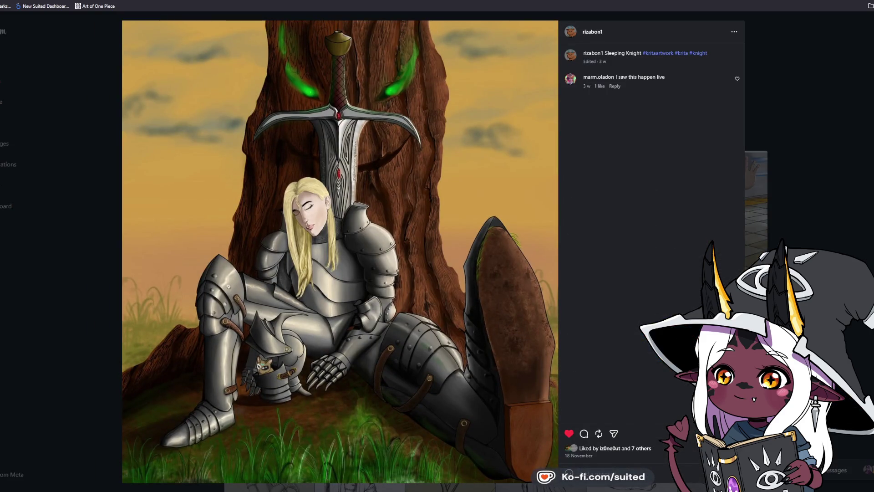
{"action": "key", "text": "Right"}
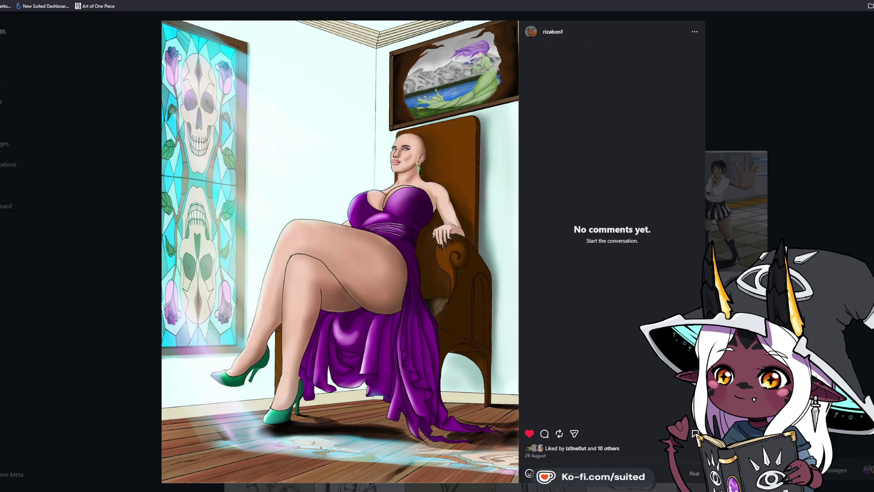
{"action": "key", "text": "Right"}
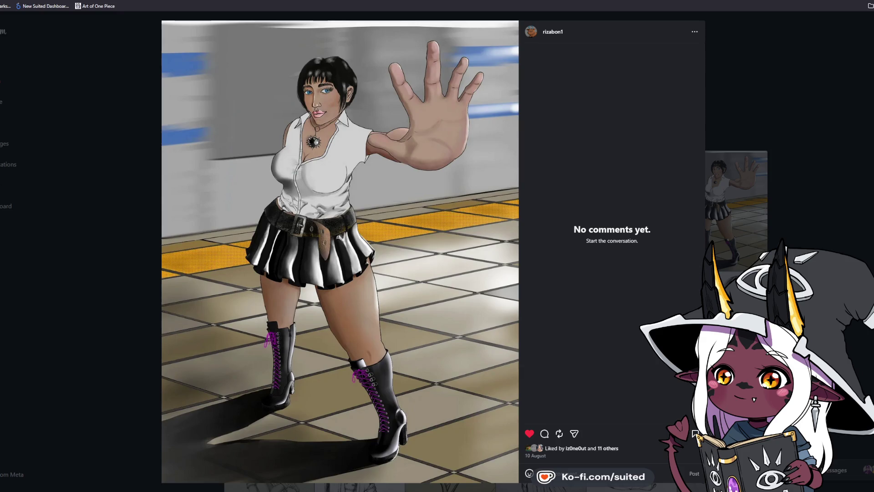
{"action": "left_click", "coordinate": [829, 149]}
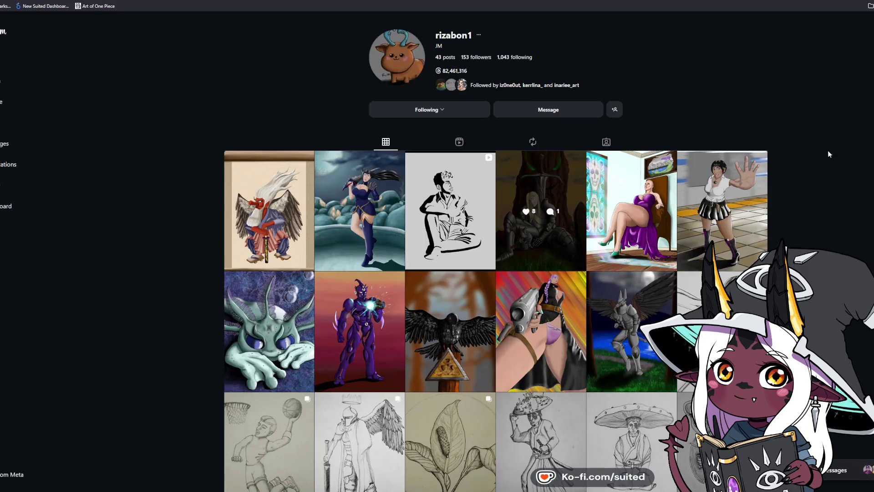
Scroll down through the artist's profile grid.
{"action": "scroll", "coordinate": [827, 152], "scroll_direction": "down", "scroll_amount": 1}
{"action": "scroll", "coordinate": [827, 154], "scroll_direction": "down", "scroll_amount": 4}
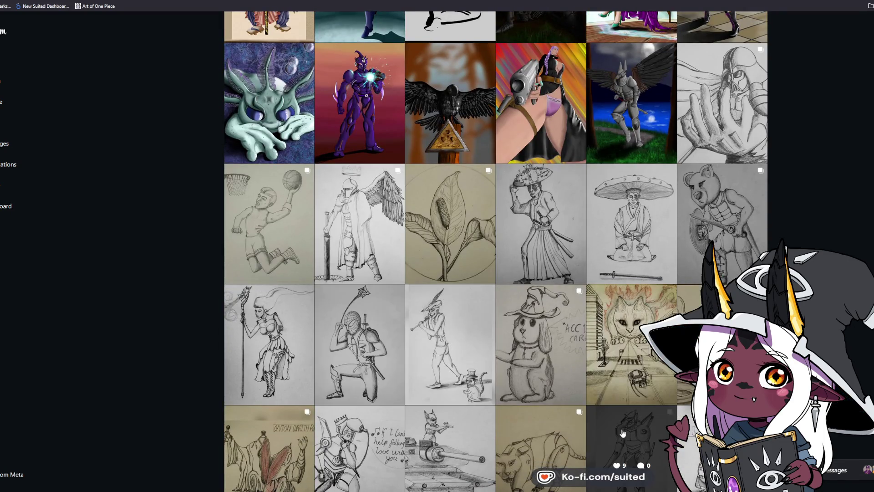
{"action": "scroll", "coordinate": [838, 236], "scroll_direction": "down", "scroll_amount": 2}
{"action": "scroll", "coordinate": [473, 142], "scroll_direction": "down", "scroll_amount": 6}
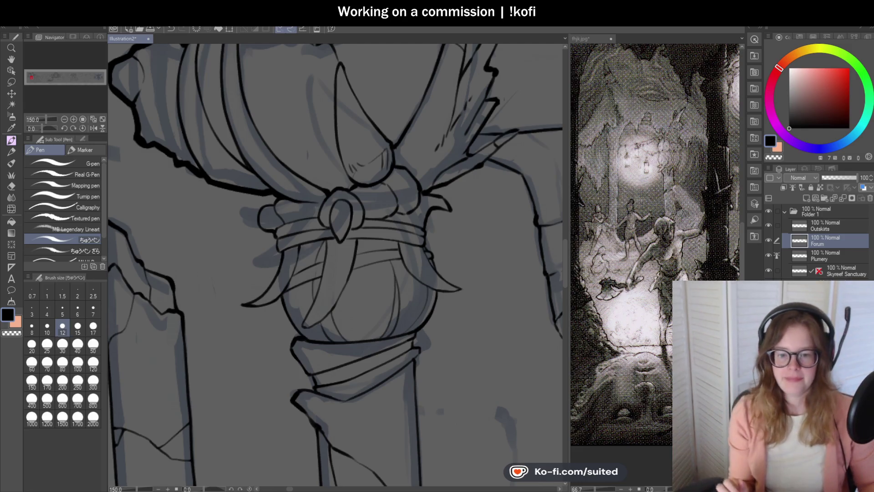
Ink the left loop of the staff's bow and the ribbon's left edge to its tip.
{"action": "scroll", "coordinate": [369, 182], "scroll_direction": "down", "scroll_amount": 3}
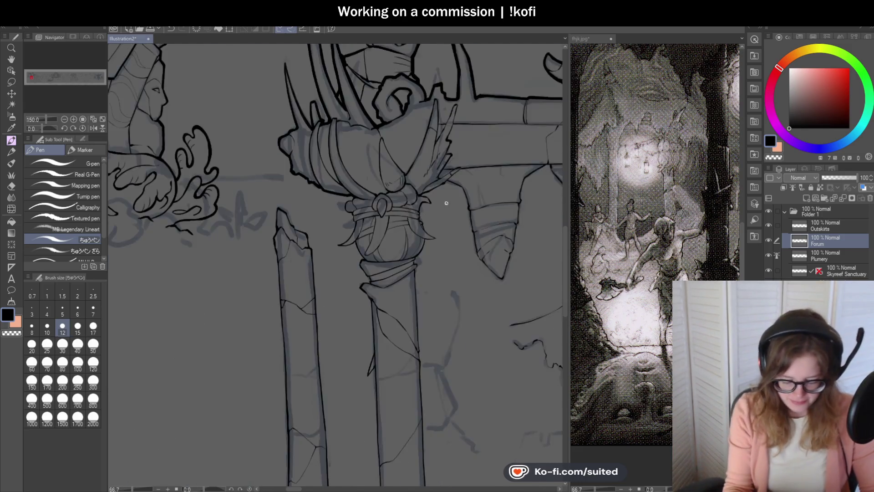
{"action": "scroll", "coordinate": [369, 181], "scroll_direction": "up", "scroll_amount": 3}
{"action": "scroll", "coordinate": [369, 181], "scroll_direction": "up", "scroll_amount": 4}
{"action": "mouse_move", "coordinate": [387, 172]}
{"action": "left_mouse_down"}
{"action": "mouse_move", "coordinate": [334, 211]}
{"action": "mouse_move", "coordinate": [374, 268]}
{"action": "mouse_move", "coordinate": [376, 291]}
{"action": "left_mouse_up"}
{"action": "scroll", "coordinate": [415, 232], "scroll_direction": "down", "scroll_amount": 4}
{"action": "scroll", "coordinate": [415, 233], "scroll_direction": "up", "scroll_amount": 4}
{"action": "mouse_move", "coordinate": [398, 190]}
{"action": "left_mouse_down"}
{"action": "mouse_move", "coordinate": [389, 221]}
{"action": "mouse_move", "coordinate": [406, 236]}
{"action": "mouse_move", "coordinate": [391, 281]}
{"action": "mouse_move", "coordinate": [299, 361]}
{"action": "left_mouse_up"}
{"action": "scroll", "coordinate": [417, 241], "scroll_direction": "down", "scroll_amount": 6}
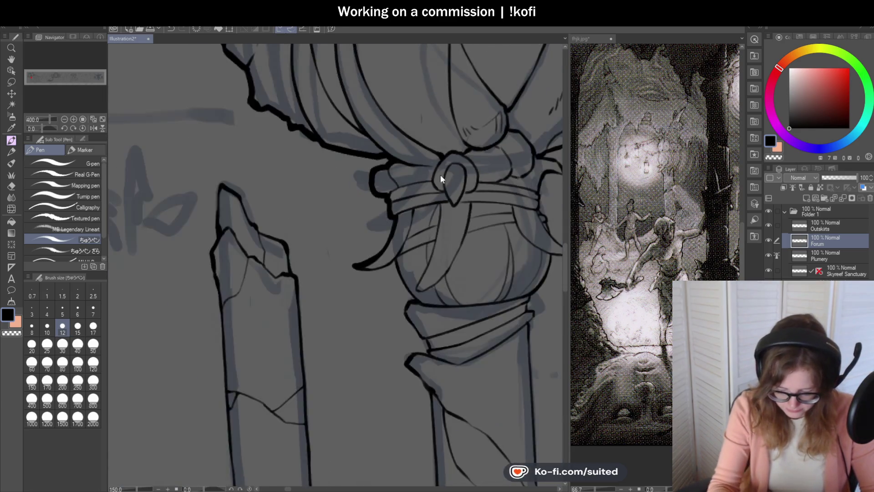
{"action": "scroll", "coordinate": [418, 241], "scroll_direction": "up", "scroll_amount": 3}
{"action": "scroll", "coordinate": [417, 241], "scroll_direction": "up", "scroll_amount": 3}
Ink the fang ornament's tip and the bulb's left edge.
{"action": "left_click_drag", "start_coordinate": [361, 205], "coordinate": [459, 196]}
{"action": "scroll", "coordinate": [319, 234], "scroll_direction": "down", "scroll_amount": 3}
{"action": "scroll", "coordinate": [391, 230], "scroll_direction": "up", "scroll_amount": 3}
{"action": "left_click_drag", "start_coordinate": [360, 195], "coordinate": [410, 279]}
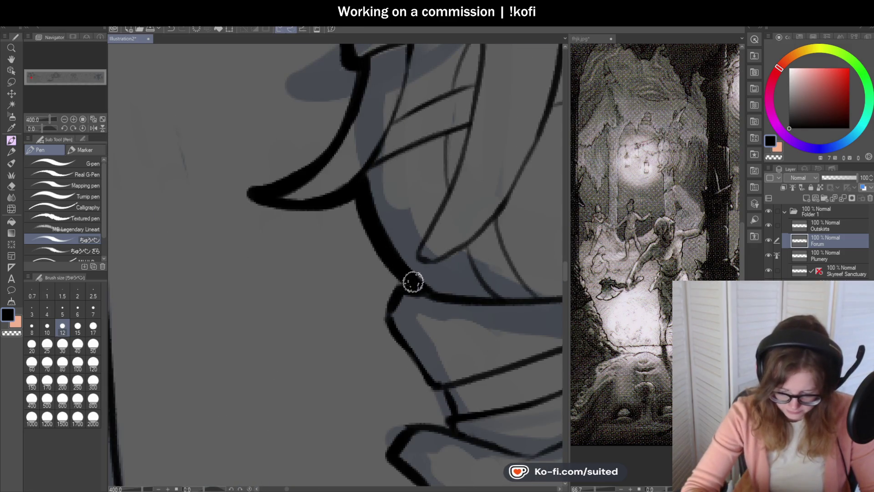
{"action": "scroll", "coordinate": [410, 279], "scroll_direction": "down", "scroll_amount": 3}
{"action": "scroll", "coordinate": [392, 226], "scroll_direction": "up", "scroll_amount": 3}
Ink the pillar's left edge down to the lower joint, plus the upper joint.
{"action": "mouse_move", "coordinate": [392, 226]}
{"action": "left_mouse_down"}
{"action": "mouse_move", "coordinate": [363, 255]}
{"action": "mouse_move", "coordinate": [431, 351]}
{"action": "left_mouse_up"}
{"action": "scroll", "coordinate": [387, 212], "scroll_direction": "down", "scroll_amount": 3}
{"action": "scroll", "coordinate": [414, 297], "scroll_direction": "up", "scroll_amount": 4}
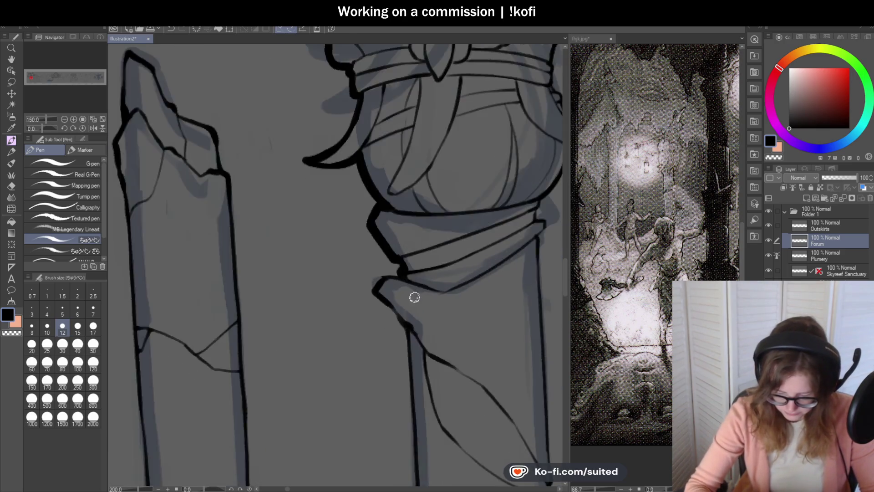
{"action": "mouse_move", "coordinate": [380, 240]}
{"action": "left_mouse_down"}
{"action": "mouse_move", "coordinate": [320, 217]}
{"action": "mouse_move", "coordinate": [241, 297]}
{"action": "left_mouse_up"}
{"action": "scroll", "coordinate": [380, 244], "scroll_direction": "down", "scroll_amount": 3}
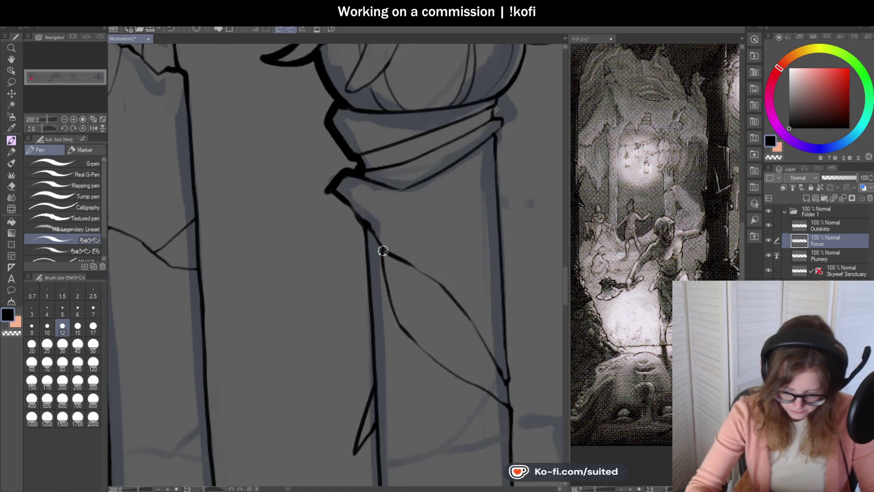
{"action": "scroll", "coordinate": [381, 244], "scroll_direction": "up", "scroll_amount": 2}
{"action": "left_click_drag", "start_coordinate": [288, 137], "coordinate": [326, 178]}
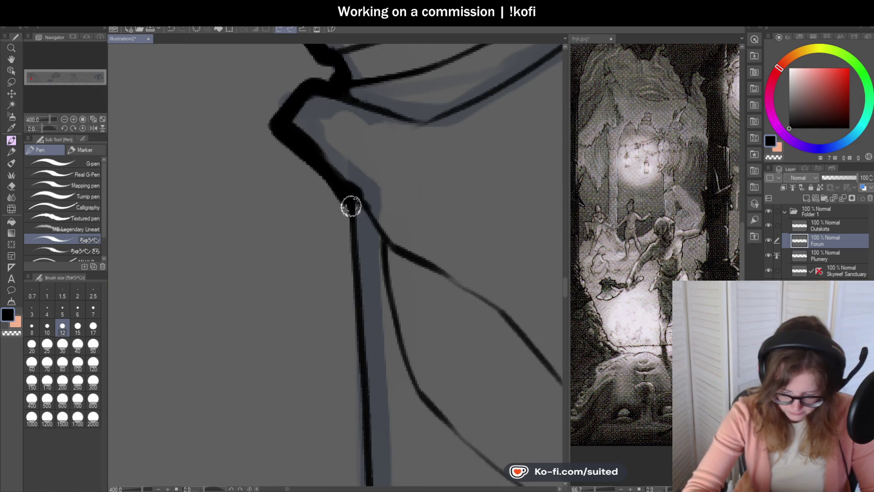
{"action": "scroll", "coordinate": [349, 200], "scroll_direction": "down", "scroll_amount": 5}
{"action": "scroll", "coordinate": [403, 234], "scroll_direction": "down", "scroll_amount": 1}
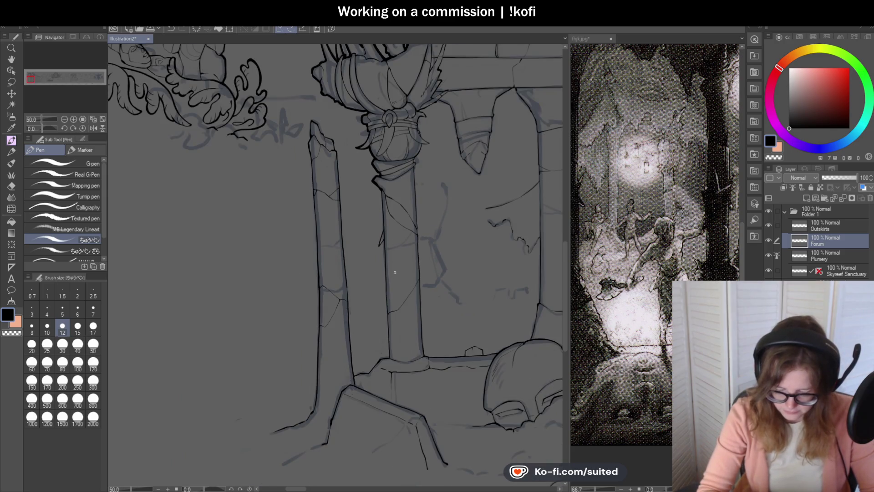
{"action": "scroll", "coordinate": [394, 270], "scroll_direction": "up", "scroll_amount": 4}
Redraw thicker strokes down the central pillar, including its loop stroke.
{"action": "left_click_drag", "start_coordinate": [348, 97], "coordinate": [360, 251]}
{"action": "key", "text": "ctrl+z"}
{"action": "left_click_drag", "start_coordinate": [346, 89], "coordinate": [358, 256]}
{"action": "scroll", "coordinate": [358, 255], "scroll_direction": "up", "scroll_amount": 2}
{"action": "key", "text": "ctrl+z"}
{"action": "mouse_move", "coordinate": [384, 131]}
{"action": "left_mouse_down"}
{"action": "mouse_move", "coordinate": [340, 285]}
{"action": "mouse_move", "coordinate": [393, 214]}
{"action": "left_mouse_up"}
{"action": "scroll", "coordinate": [376, 172], "scroll_direction": "down", "scroll_amount": 2}
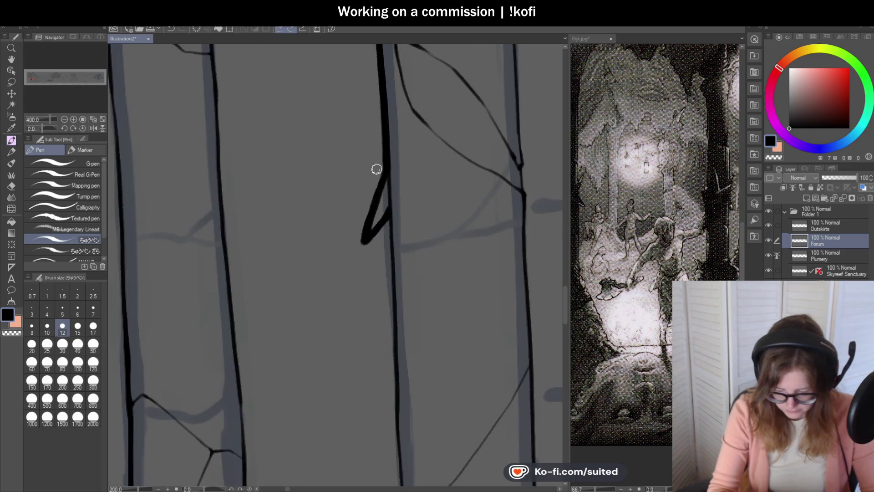
{"action": "scroll", "coordinate": [376, 172], "scroll_direction": "down", "scroll_amount": 5}
{"action": "scroll", "coordinate": [418, 119], "scroll_direction": "up", "scroll_amount": 5}
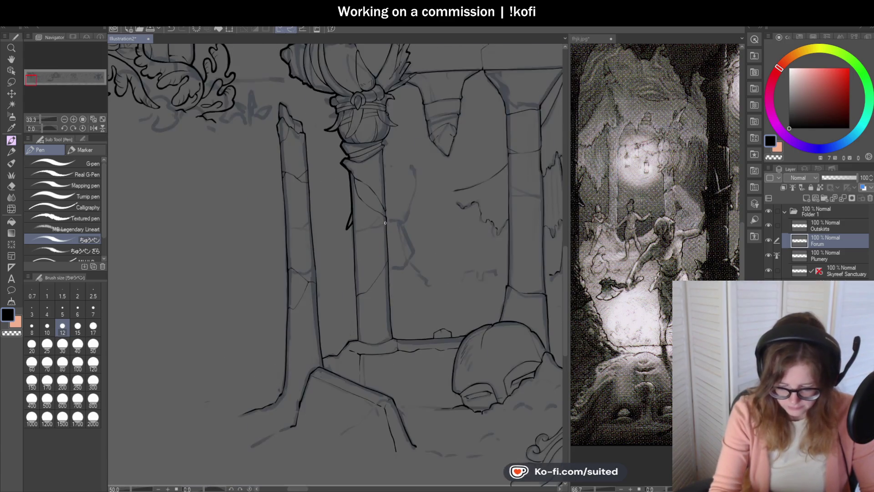
{"action": "scroll", "coordinate": [309, 100], "scroll_direction": "up", "scroll_amount": 2}
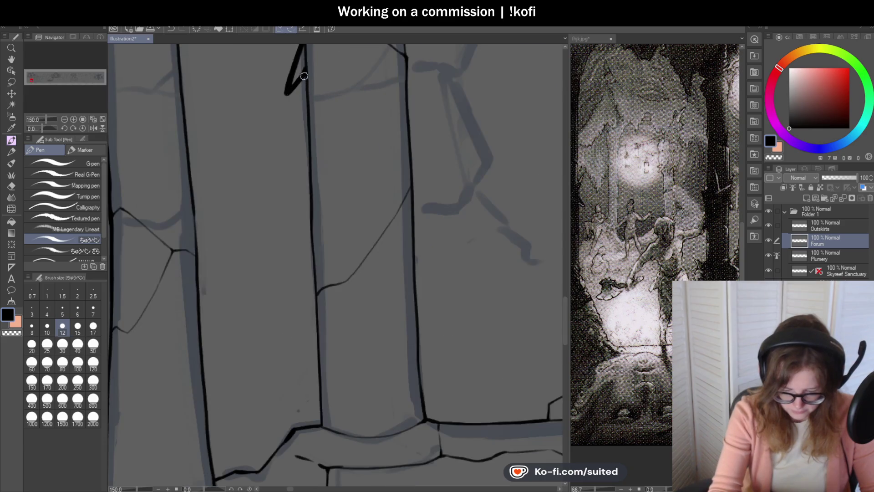
Ink a thick line down the pillar's edge, extending it to the ledge.
{"action": "left_click_drag", "start_coordinate": [304, 72], "coordinate": [307, 196]}
{"action": "key", "text": "ctrl+z"}
{"action": "left_click_drag", "start_coordinate": [303, 77], "coordinate": [321, 336]}
{"action": "scroll", "coordinate": [374, 142], "scroll_direction": "down", "scroll_amount": 2}
{"action": "scroll", "coordinate": [350, 347], "scroll_direction": "up", "scroll_amount": 3}
{"action": "left_click_drag", "start_coordinate": [326, 191], "coordinate": [335, 337]}
{"action": "scroll", "coordinate": [336, 337], "scroll_direction": "down", "scroll_amount": 2}
{"action": "scroll", "coordinate": [391, 226], "scroll_direction": "up", "scroll_amount": 2}
{"action": "scroll", "coordinate": [391, 226], "scroll_direction": "up", "scroll_amount": 2}
Ink the ledge edge left of the pillar and down along the ledge.
{"action": "mouse_move", "coordinate": [410, 219]}
{"action": "left_mouse_down"}
{"action": "mouse_move", "coordinate": [326, 227]}
{"action": "mouse_move", "coordinate": [343, 221]}
{"action": "left_mouse_up"}
{"action": "scroll", "coordinate": [343, 221], "scroll_direction": "down", "scroll_amount": 1}
{"action": "scroll", "coordinate": [377, 225], "scroll_direction": "up", "scroll_amount": 3}
{"action": "mouse_move", "coordinate": [398, 177]}
{"action": "left_mouse_down"}
{"action": "mouse_move", "coordinate": [302, 286]}
{"action": "mouse_move", "coordinate": [234, 291]}
{"action": "mouse_move", "coordinate": [197, 313]}
{"action": "left_mouse_up"}
{"action": "scroll", "coordinate": [326, 236], "scroll_direction": "down", "scroll_amount": 3}
{"action": "scroll", "coordinate": [332, 248], "scroll_direction": "up", "scroll_amount": 2}
Switch to transparent colour and save Illustration2 with Ctrl+S.
{"action": "key", "text": "c"}
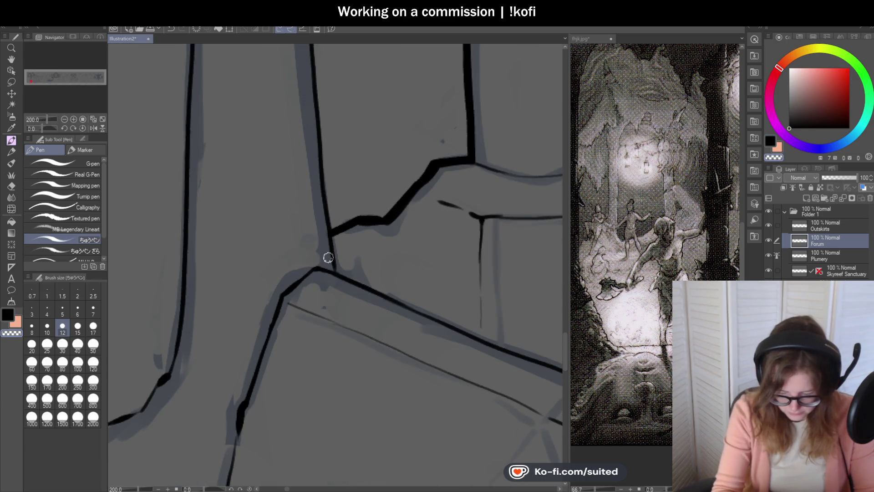
{"action": "key", "text": "ctrl+s"}
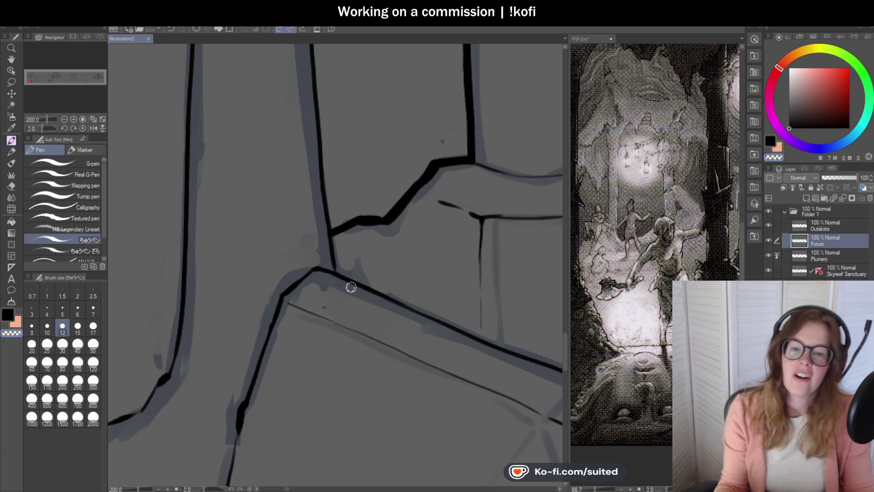
{"action": "scroll", "coordinate": [351, 195], "scroll_direction": "down", "scroll_amount": 6}
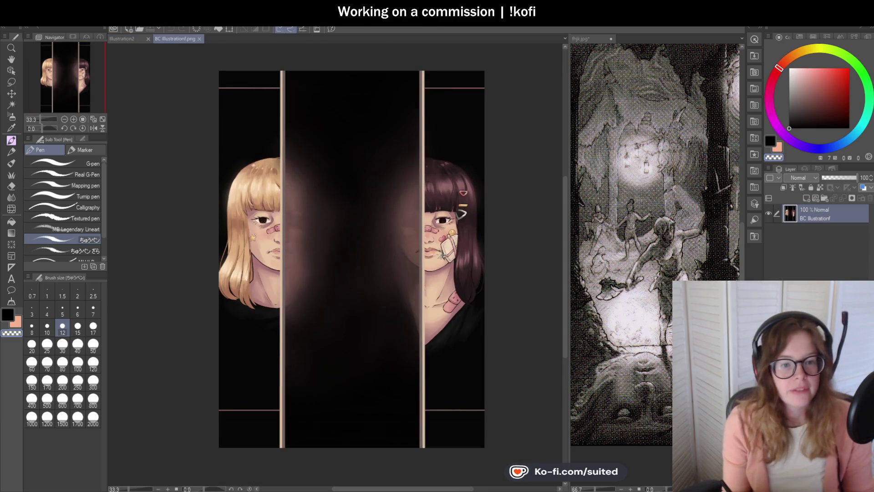
Zoom around the BC Illustrationf.png portrait, then return to the Illustration2 tab.
{"action": "scroll", "coordinate": [425, 280], "scroll_direction": "up", "scroll_amount": 1}
{"action": "scroll", "coordinate": [320, 240], "scroll_direction": "down", "scroll_amount": 1}
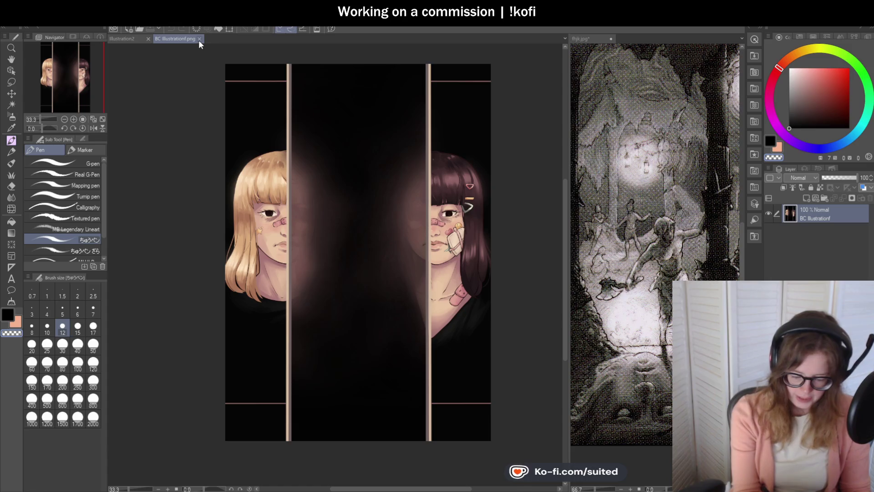
{"action": "left_click", "coordinate": [136, 40]}
Zoom in on the FORUM section's pillars and torch head.
{"action": "scroll", "coordinate": [477, 214], "scroll_direction": "down", "scroll_amount": 10}
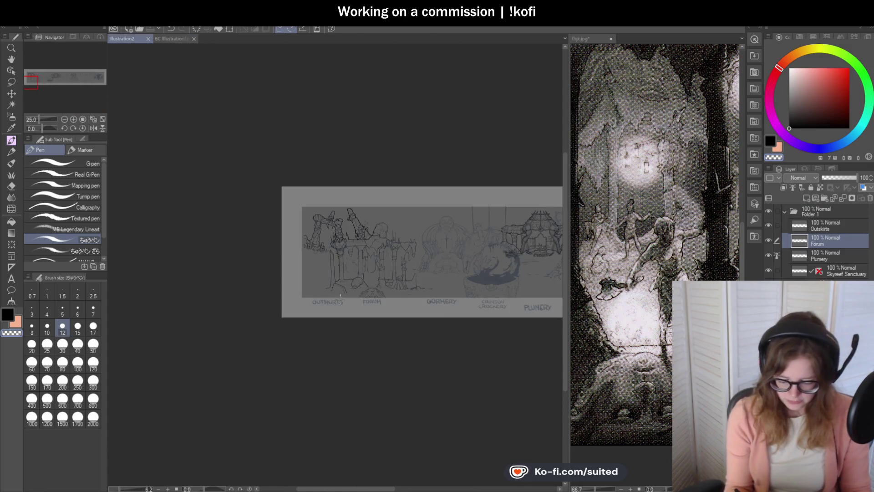
{"action": "scroll", "coordinate": [355, 272], "scroll_direction": "up", "scroll_amount": 6}
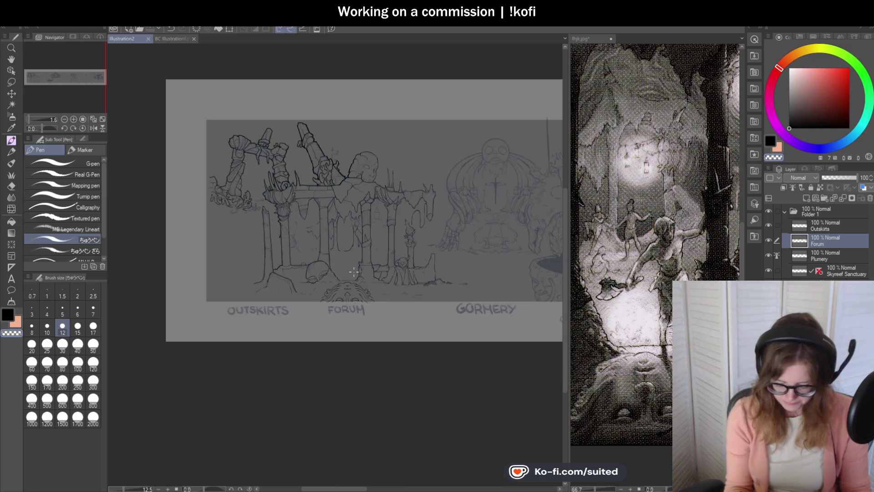
{"action": "scroll", "coordinate": [319, 246], "scroll_direction": "down", "scroll_amount": 2}
{"action": "scroll", "coordinate": [295, 219], "scroll_direction": "up", "scroll_amount": 2}
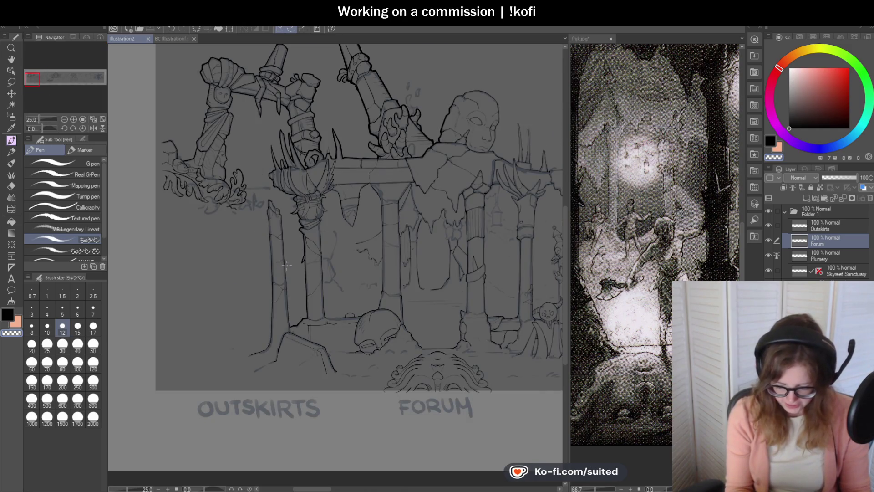
{"action": "scroll", "coordinate": [287, 267], "scroll_direction": "up", "scroll_amount": 1}
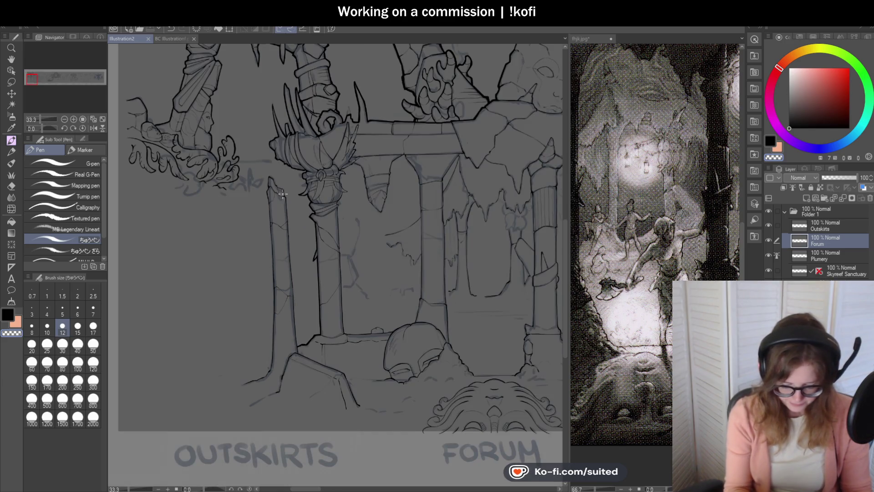
{"action": "scroll", "coordinate": [282, 196], "scroll_direction": "up", "scroll_amount": 3}
{"action": "scroll", "coordinate": [271, 103], "scroll_direction": "up", "scroll_amount": 2}
Ink the left edge of the spike above the columns.
{"action": "mouse_move", "coordinate": [269, 87]}
{"action": "left_mouse_down"}
{"action": "mouse_move", "coordinate": [273, 166]}
{"action": "mouse_move", "coordinate": [310, 283]}
{"action": "left_mouse_up"}
{"action": "scroll", "coordinate": [285, 221], "scroll_direction": "down", "scroll_amount": 5}
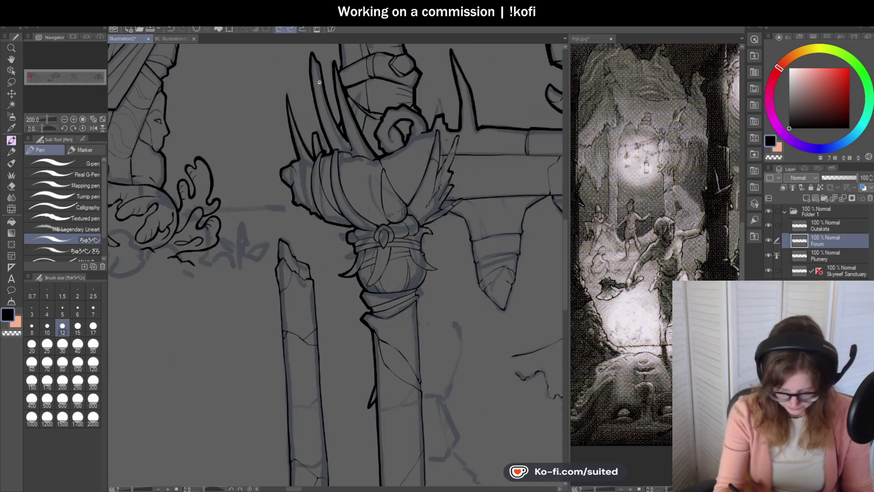
{"action": "scroll", "coordinate": [360, 309], "scroll_direction": "up", "scroll_amount": 1}
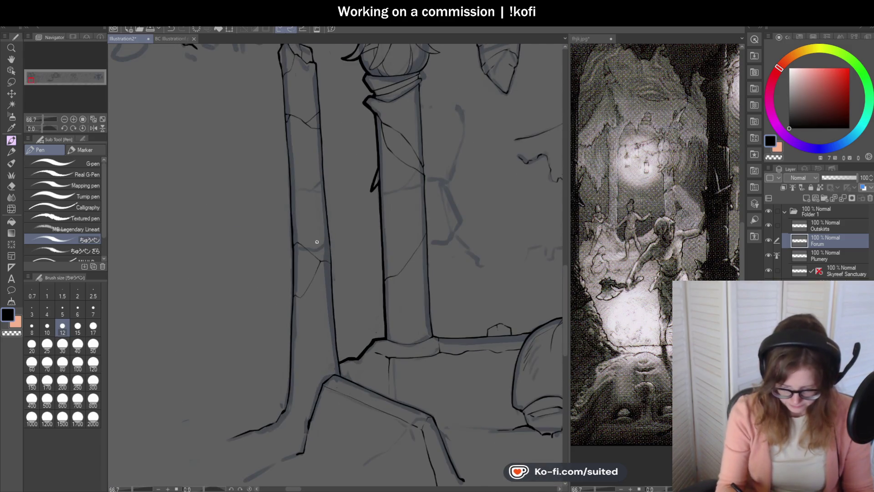
{"action": "scroll", "coordinate": [312, 91], "scroll_direction": "up", "scroll_amount": 3}
Ink the broken pillar's right edge, redoing strokes until it runs cleanly downward.
{"action": "left_click_drag", "start_coordinate": [312, 91], "coordinate": [332, 257]}
{"action": "key", "text": "ctrl+z"}
{"action": "key", "text": "ctrl+z"}
{"action": "left_click_drag", "start_coordinate": [323, 130], "coordinate": [335, 313]}
{"action": "scroll", "coordinate": [335, 313], "scroll_direction": "down", "scroll_amount": 2}
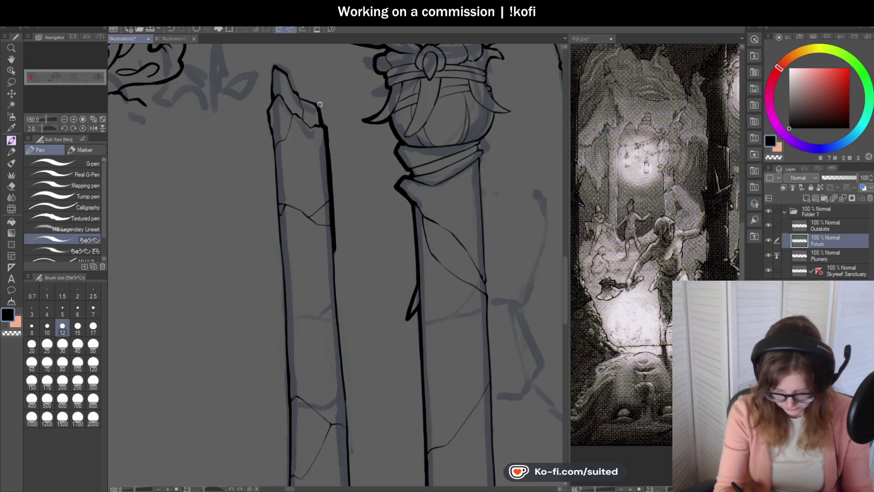
{"action": "left_click_drag", "start_coordinate": [310, 127], "coordinate": [313, 153]}
{"action": "left_click_drag", "start_coordinate": [311, 116], "coordinate": [314, 165]}
{"action": "key", "text": "ctrl+z"}
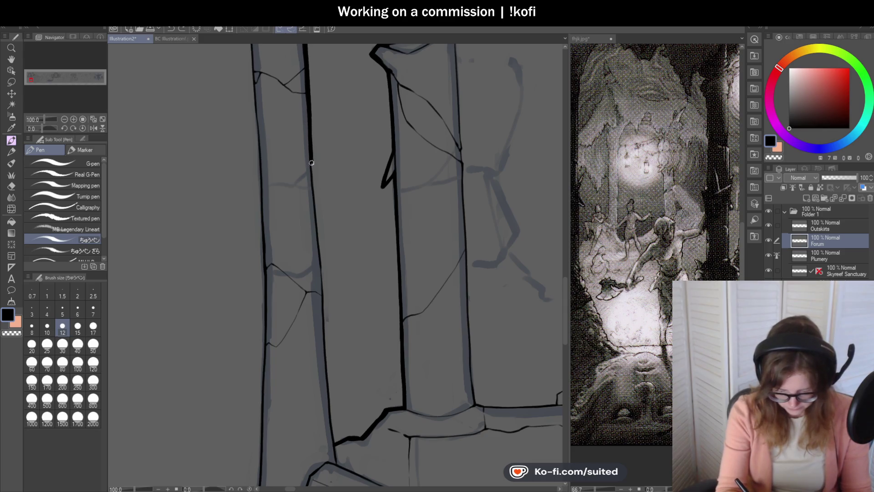
{"action": "left_click_drag", "start_coordinate": [320, 259], "coordinate": [322, 278]}
{"action": "scroll", "coordinate": [335, 108], "scroll_direction": "up", "scroll_amount": 2}
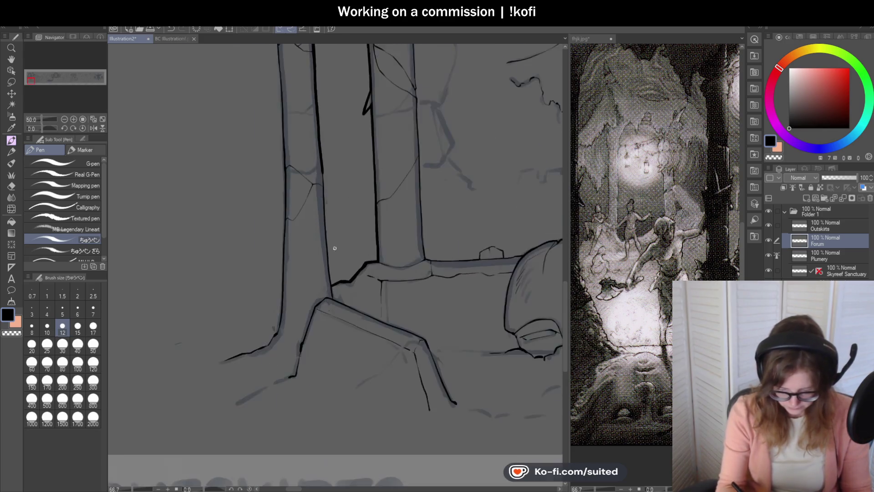
{"action": "left_click_drag", "start_coordinate": [309, 87], "coordinate": [332, 335]}
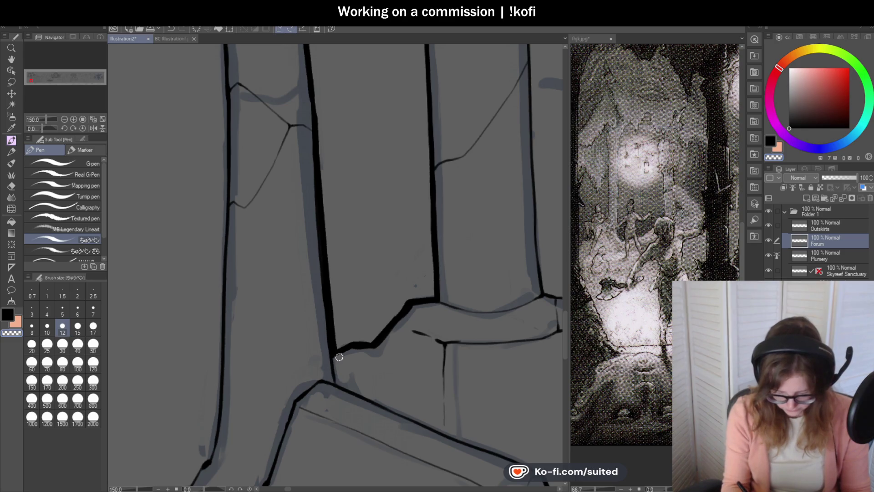
{"action": "scroll", "coordinate": [363, 324], "scroll_direction": "down", "scroll_amount": 5}
{"action": "scroll", "coordinate": [331, 151], "scroll_direction": "up", "scroll_amount": 6}
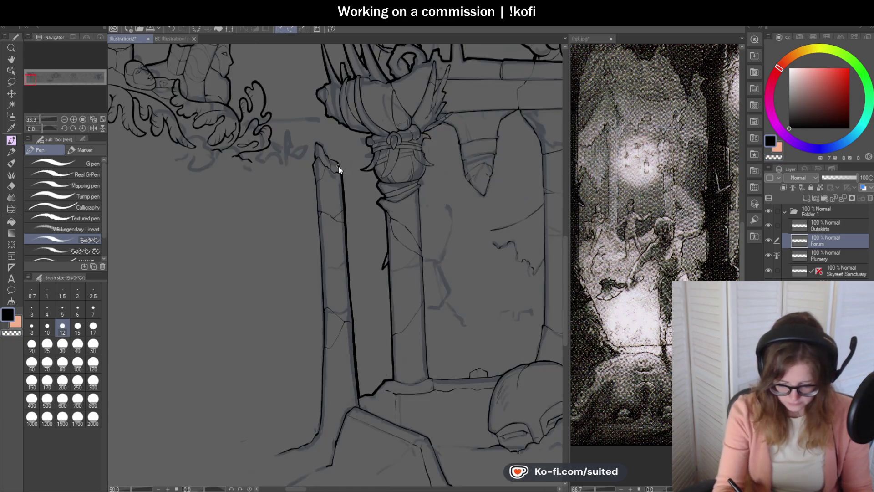
Ink the broken pillar's jagged top, its tip, and its left edge.
{"action": "mouse_move", "coordinate": [339, 163]}
{"action": "left_mouse_down"}
{"action": "mouse_move", "coordinate": [309, 150]}
{"action": "mouse_move", "coordinate": [273, 93]}
{"action": "mouse_move", "coordinate": [251, 82]}
{"action": "mouse_move", "coordinate": [247, 158]}
{"action": "left_mouse_up"}
{"action": "left_click_drag", "start_coordinate": [253, 77], "coordinate": [258, 93]}
{"action": "mouse_move", "coordinate": [249, 155]}
{"action": "left_mouse_down"}
{"action": "mouse_move", "coordinate": [241, 180]}
{"action": "mouse_move", "coordinate": [258, 270]}
{"action": "left_mouse_up"}
{"action": "scroll", "coordinate": [307, 160], "scroll_direction": "down", "scroll_amount": 3}
{"action": "scroll", "coordinate": [338, 119], "scroll_direction": "down", "scroll_amount": 2}
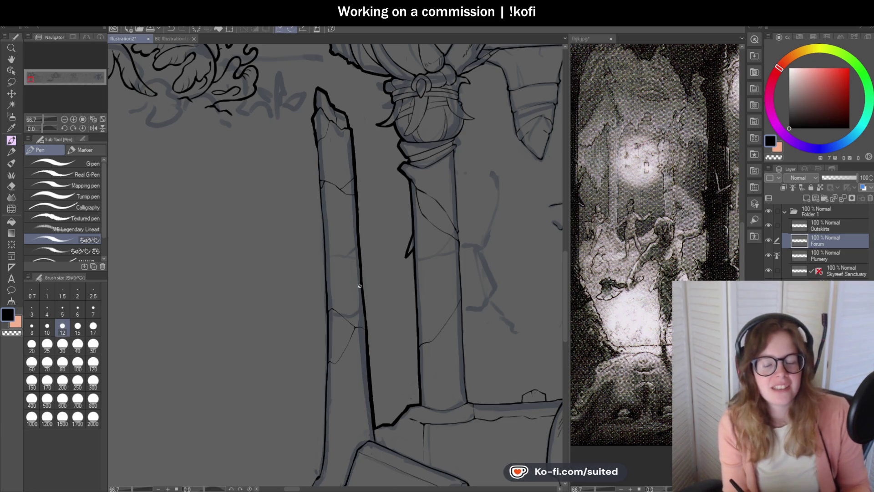
{"action": "scroll", "coordinate": [349, 222], "scroll_direction": "down", "scroll_amount": 1}
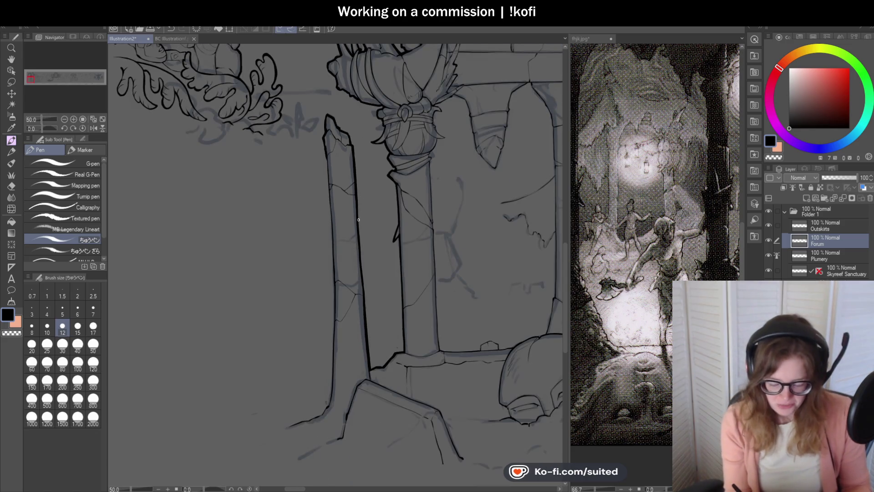
{"action": "scroll", "coordinate": [372, 194], "scroll_direction": "down", "scroll_amount": 2}
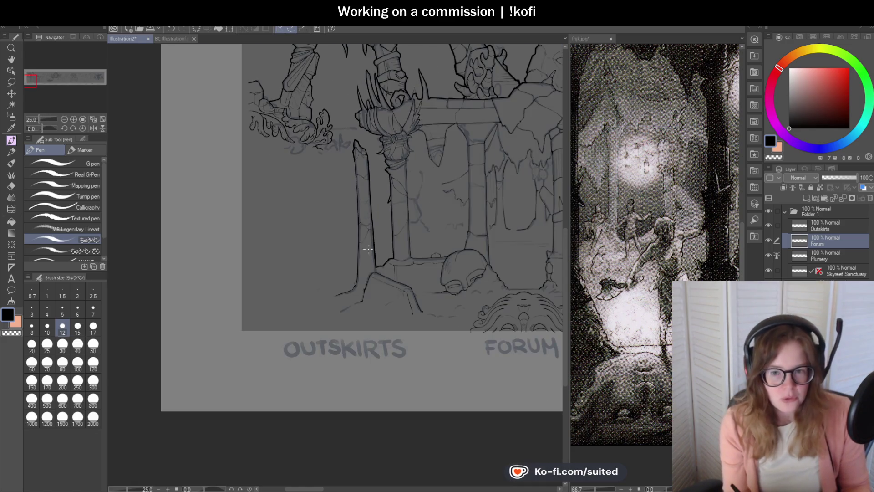
Thicken the ground line at the pillar base, extending it down-left.
{"action": "scroll", "coordinate": [337, 269], "scroll_direction": "up", "scroll_amount": 3}
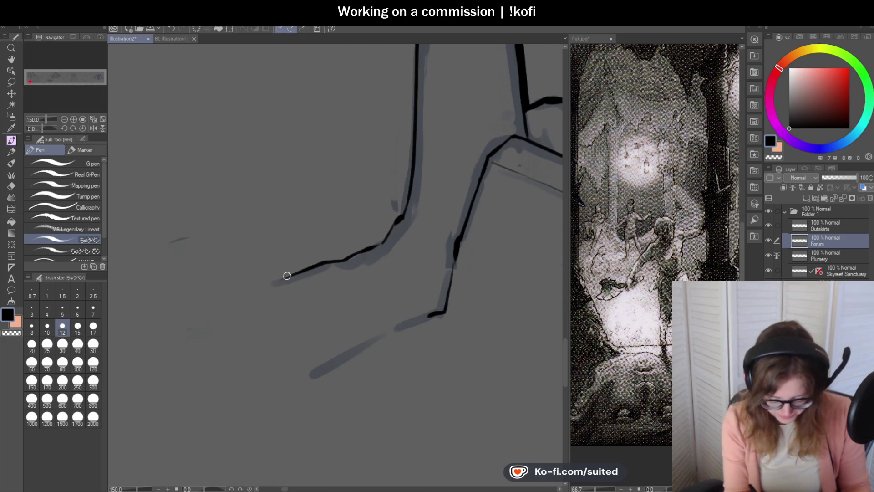
{"action": "left_click_drag", "start_coordinate": [398, 218], "coordinate": [376, 247]}
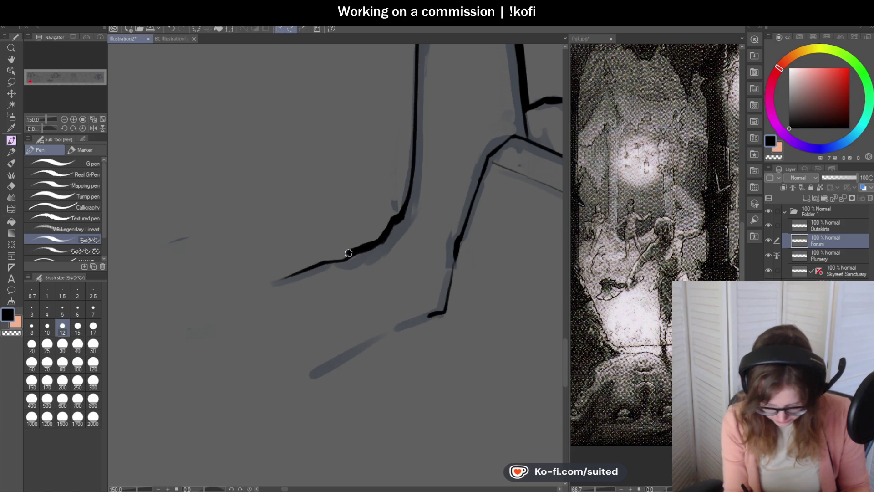
{"action": "left_click_drag", "start_coordinate": [316, 264], "coordinate": [289, 276]}
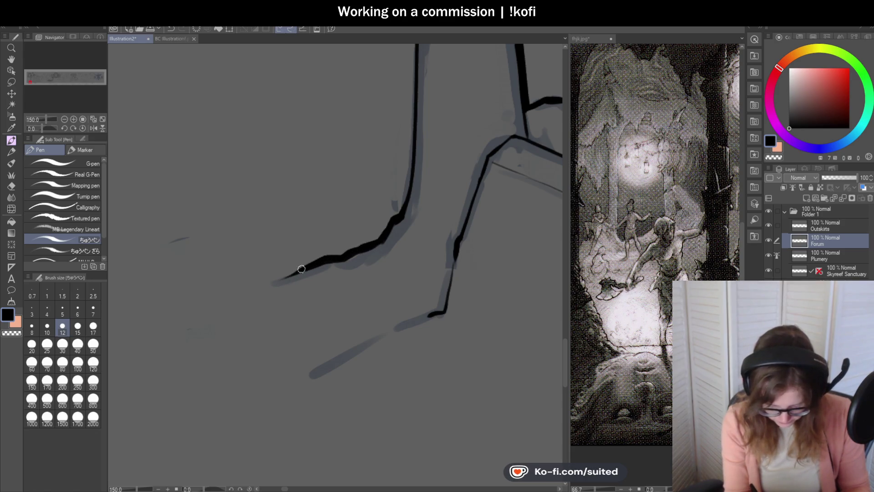
Ink a bold black line down the broken pillar's left edge, retrying until clean.
{"action": "scroll", "coordinate": [307, 265], "scroll_direction": "down", "scroll_amount": 5}
{"action": "scroll", "coordinate": [343, 101], "scroll_direction": "up", "scroll_amount": 4}
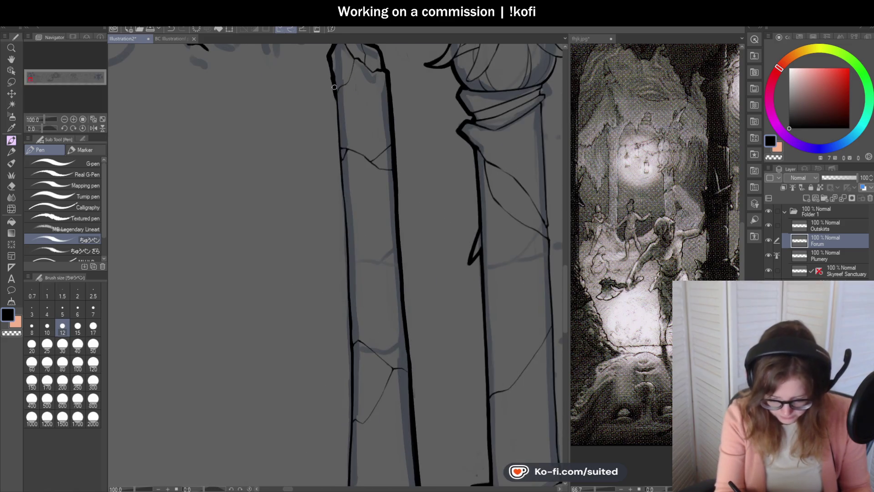
{"action": "key", "text": "ctrl+z"}
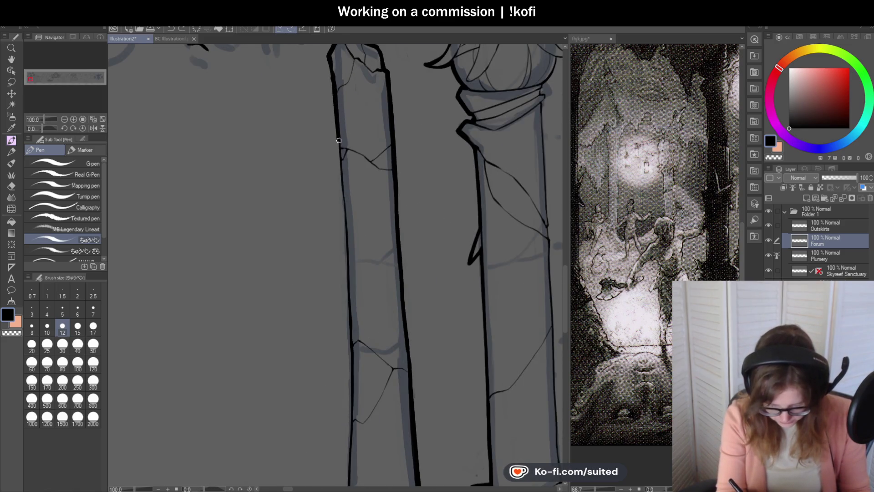
{"action": "scroll", "coordinate": [339, 166], "scroll_direction": "up", "scroll_amount": 2}
{"action": "left_click_drag", "start_coordinate": [337, 110], "coordinate": [341, 280]}
{"action": "scroll", "coordinate": [387, 234], "scroll_direction": "down", "scroll_amount": 4}
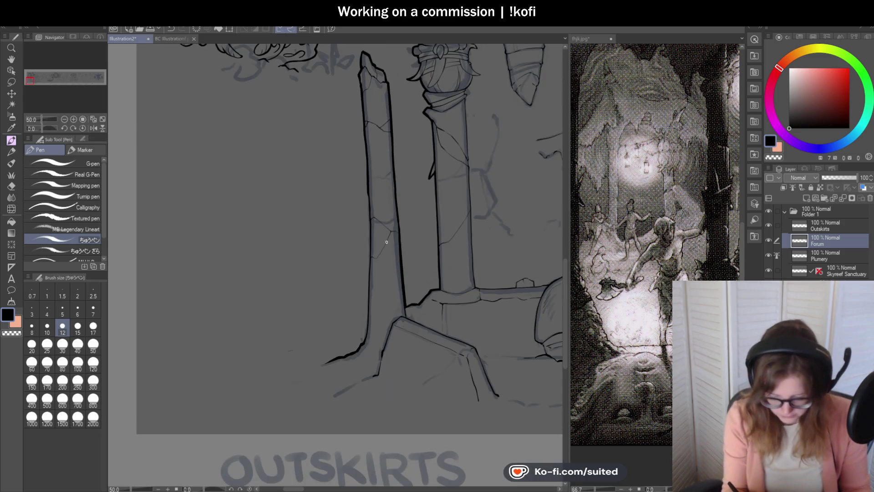
{"action": "scroll", "coordinate": [385, 303], "scroll_direction": "up", "scroll_amount": 1}
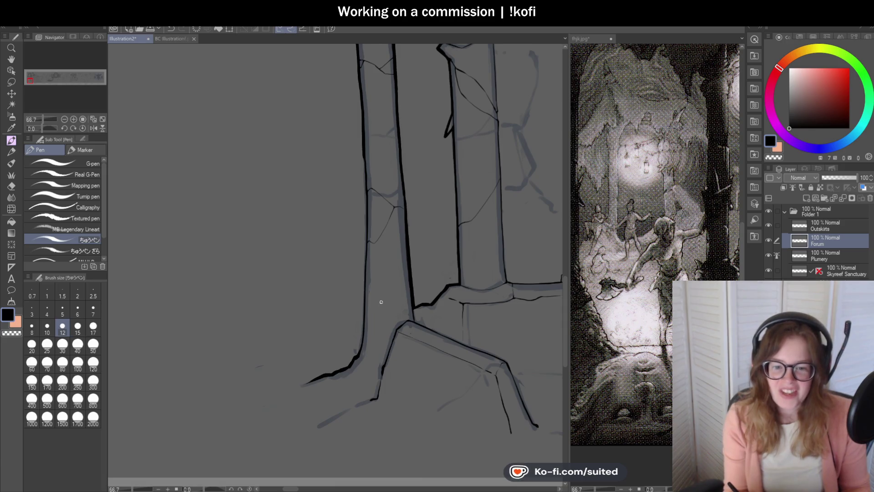
{"action": "scroll", "coordinate": [359, 162], "scroll_direction": "up", "scroll_amount": 2}
{"action": "left_click_drag", "start_coordinate": [364, 122], "coordinate": [373, 278]}
{"action": "key", "text": "ctrl+z"}
{"action": "left_click_drag", "start_coordinate": [365, 133], "coordinate": [374, 314]}
Lay a thick pillar-edge line and extend it down into the pillar's base.
{"action": "scroll", "coordinate": [394, 152], "scroll_direction": "down", "scroll_amount": 2}
{"action": "scroll", "coordinate": [374, 192], "scroll_direction": "up", "scroll_amount": 2}
{"action": "left_click_drag", "start_coordinate": [364, 119], "coordinate": [360, 223]}
{"action": "scroll", "coordinate": [375, 218], "scroll_direction": "down", "scroll_amount": 1}
{"action": "scroll", "coordinate": [374, 314], "scroll_direction": "up", "scroll_amount": 3}
{"action": "left_click_drag", "start_coordinate": [366, 132], "coordinate": [346, 357]}
{"action": "key", "text": "ctrl+minus"}
{"action": "key", "text": "ctrl+minus"}
{"action": "key", "text": "ctrl+minus"}
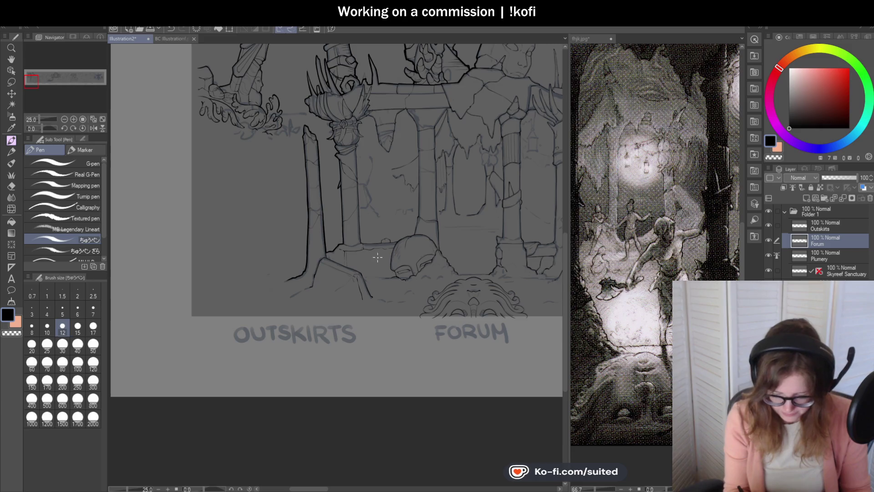
Ink the stone head's top edge with thick black strokes.
{"action": "scroll", "coordinate": [385, 258], "scroll_direction": "down", "scroll_amount": 1}
{"action": "scroll", "coordinate": [410, 119], "scroll_direction": "up", "scroll_amount": 6}
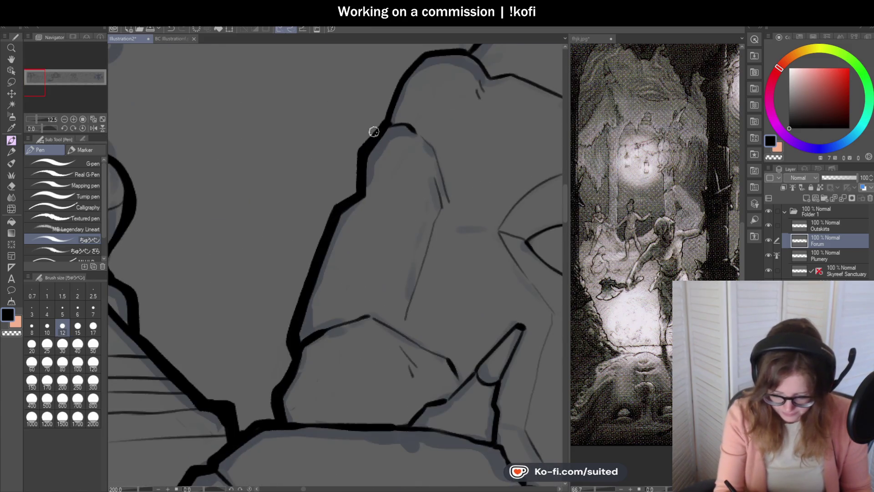
{"action": "scroll", "coordinate": [410, 68], "scroll_direction": "down", "scroll_amount": 2}
{"action": "scroll", "coordinate": [433, 92], "scroll_direction": "up", "scroll_amount": 1}
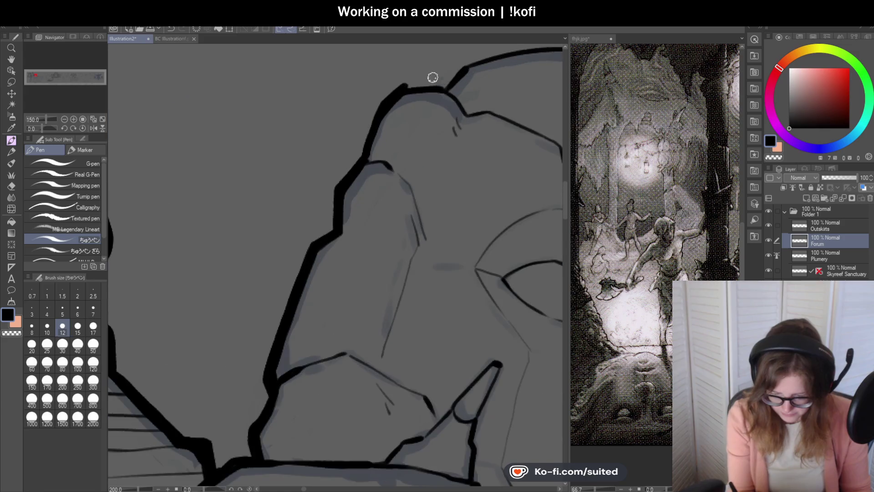
{"action": "left_click_drag", "start_coordinate": [407, 86], "coordinate": [450, 79]}
{"action": "scroll", "coordinate": [458, 73], "scroll_direction": "down", "scroll_amount": 3}
{"action": "scroll", "coordinate": [297, 228], "scroll_direction": "up", "scroll_amount": 1}
{"action": "left_click_drag", "start_coordinate": [375, 144], "coordinate": [504, 133]}
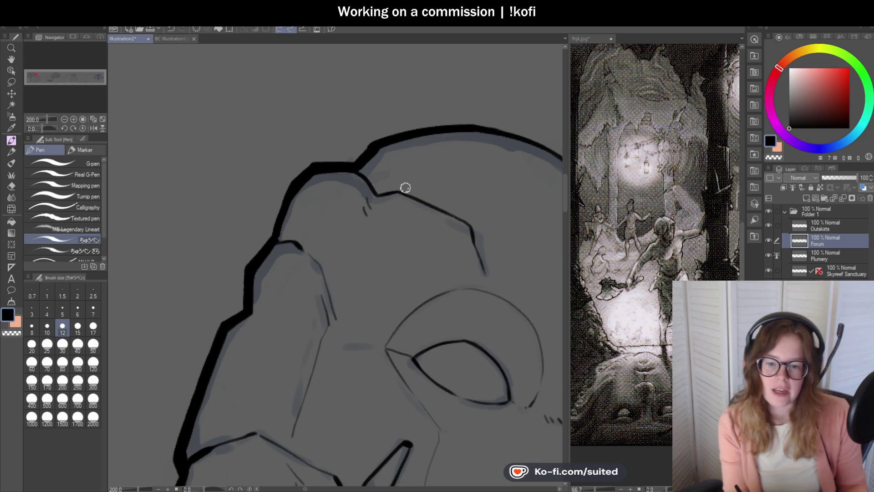
Trace the stone head's upper-left outline in thick black ink.
{"action": "scroll", "coordinate": [404, 186], "scroll_direction": "down", "scroll_amount": 5}
{"action": "mouse_move", "coordinate": [404, 186]}
{"action": "left_mouse_down"}
{"action": "mouse_move", "coordinate": [392, 137]}
{"action": "mouse_move", "coordinate": [433, 94]}
{"action": "mouse_move", "coordinate": [303, 98]}
{"action": "mouse_move", "coordinate": [273, 118]}
{"action": "left_mouse_up"}
{"action": "scroll", "coordinate": [263, 152], "scroll_direction": "up", "scroll_amount": 3}
{"action": "scroll", "coordinate": [264, 152], "scroll_direction": "up", "scroll_amount": 4}
{"action": "mouse_move", "coordinate": [338, 91]}
{"action": "left_mouse_down"}
{"action": "mouse_move", "coordinate": [260, 127]}
{"action": "mouse_move", "coordinate": [211, 179]}
{"action": "left_mouse_up"}
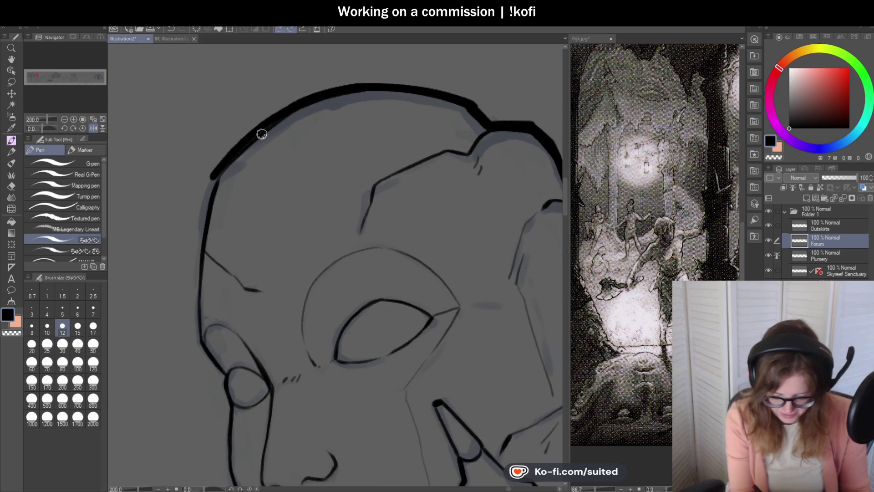
{"action": "scroll", "coordinate": [439, 111], "scroll_direction": "down", "scroll_amount": 3}
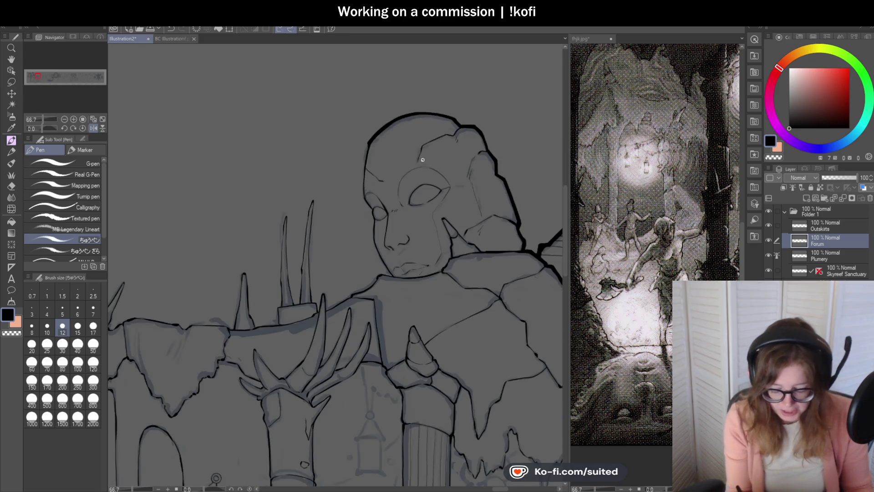
Ink the head's left outline down its side, redrawing the stroke cleanly.
{"action": "scroll", "coordinate": [382, 172], "scroll_direction": "up", "scroll_amount": 4}
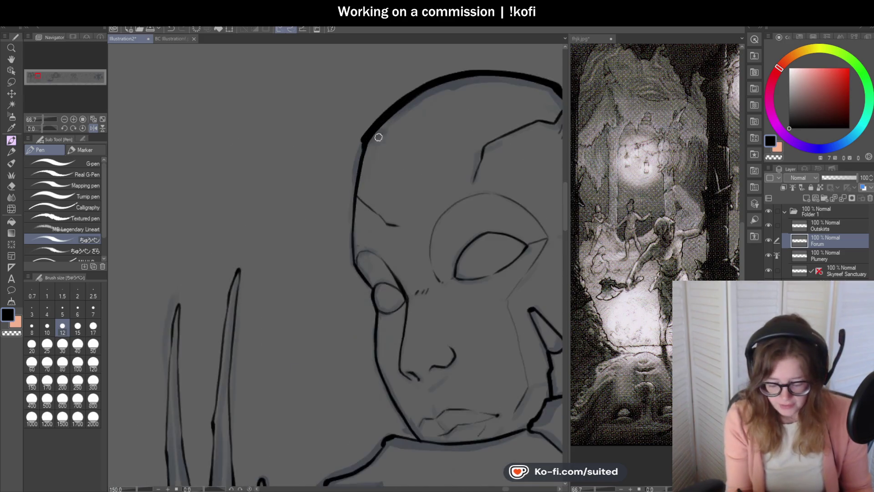
{"action": "mouse_move", "coordinate": [358, 133]}
{"action": "left_mouse_down"}
{"action": "mouse_move", "coordinate": [340, 198]}
{"action": "mouse_move", "coordinate": [344, 321]}
{"action": "left_mouse_up"}
{"action": "key", "text": "ctrl+z"}
{"action": "scroll", "coordinate": [344, 321], "scroll_direction": "up", "scroll_amount": 3}
{"action": "left_click_drag", "start_coordinate": [287, 173], "coordinate": [326, 221]}
{"action": "key", "text": "ctrl+z"}
{"action": "left_click_drag", "start_coordinate": [287, 176], "coordinate": [324, 225]}
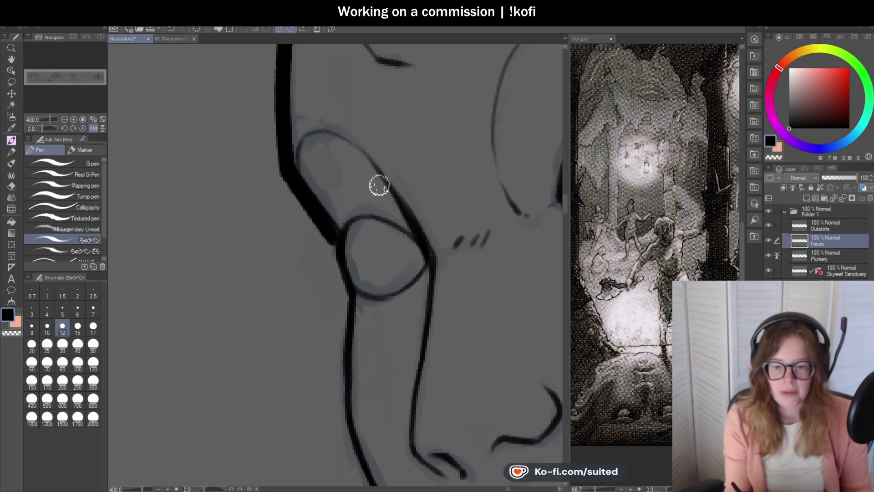
Extend the thick outline down the face and cheek to the jaw corner.
{"action": "scroll", "coordinate": [346, 201], "scroll_direction": "down", "scroll_amount": 3}
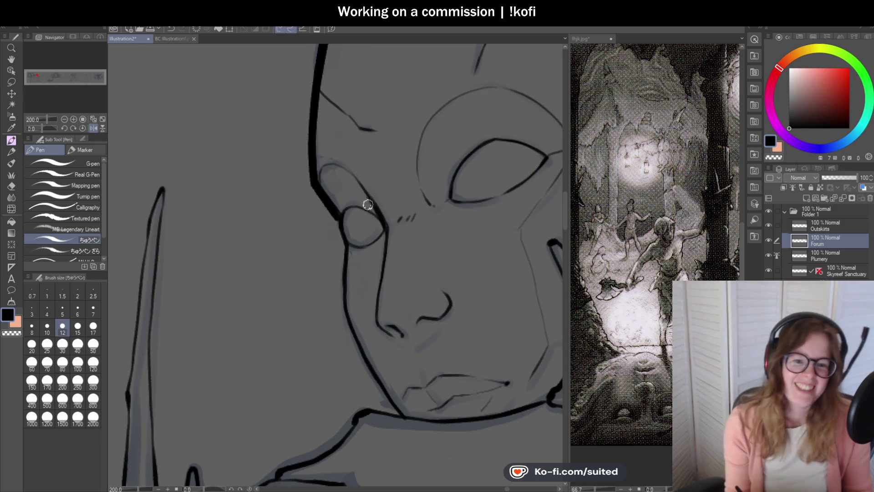
{"action": "scroll", "coordinate": [351, 242], "scroll_direction": "up", "scroll_amount": 3}
{"action": "scroll", "coordinate": [287, 185], "scroll_direction": "down", "scroll_amount": 1}
{"action": "left_click_drag", "start_coordinate": [270, 108], "coordinate": [285, 182]}
{"action": "scroll", "coordinate": [336, 68], "scroll_direction": "down", "scroll_amount": 2}
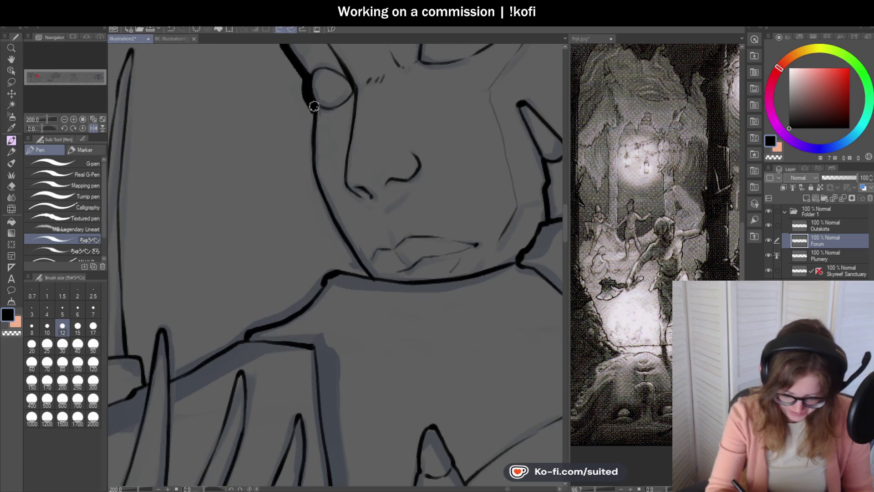
{"action": "scroll", "coordinate": [314, 105], "scroll_direction": "up", "scroll_amount": 1}
{"action": "left_click_drag", "start_coordinate": [306, 111], "coordinate": [303, 241]}
{"action": "scroll", "coordinate": [326, 175], "scroll_direction": "down", "scroll_amount": 1}
{"action": "scroll", "coordinate": [297, 174], "scroll_direction": "up", "scroll_amount": 2}
{"action": "mouse_move", "coordinate": [297, 174]}
{"action": "left_mouse_down"}
{"action": "mouse_move", "coordinate": [336, 264]}
{"action": "mouse_move", "coordinate": [410, 371]}
{"action": "left_mouse_up"}
Ink around the jaw corner and draw a line from it toward the shoulder.
{"action": "scroll", "coordinate": [416, 154], "scroll_direction": "down", "scroll_amount": 2}
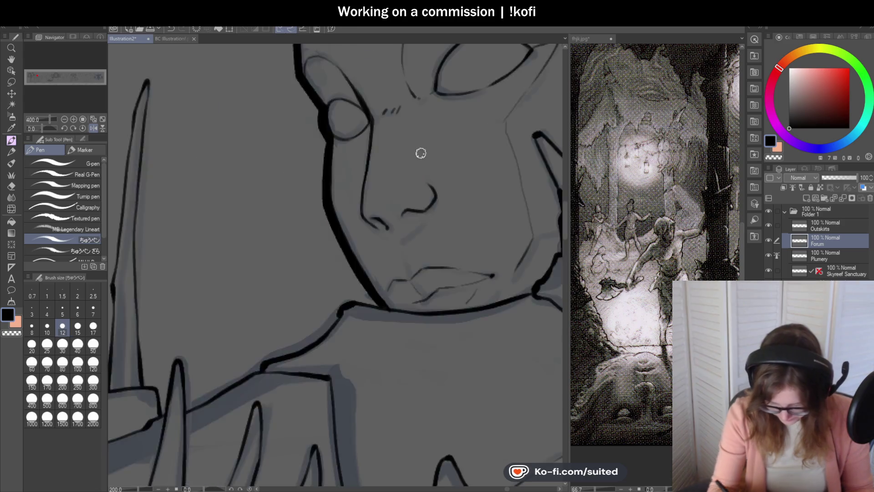
{"action": "scroll", "coordinate": [410, 248], "scroll_direction": "down", "scroll_amount": 2}
{"action": "scroll", "coordinate": [449, 246], "scroll_direction": "up", "scroll_amount": 3}
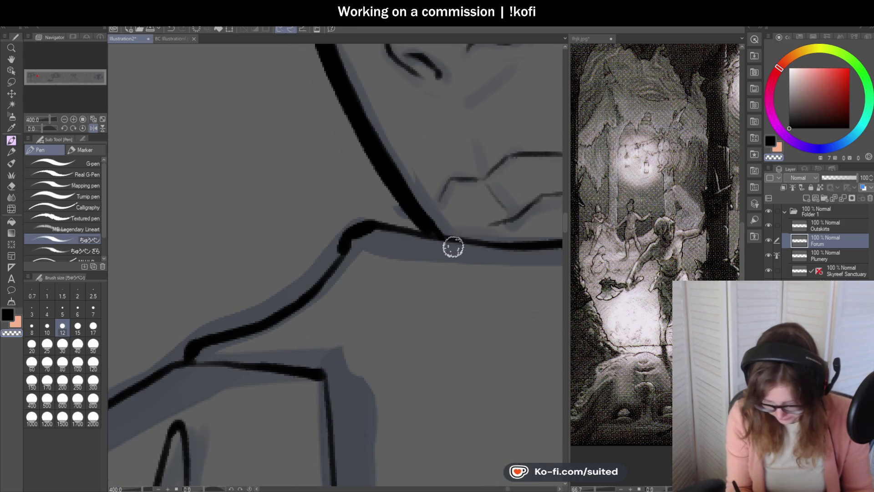
{"action": "mouse_move", "coordinate": [437, 238]}
{"action": "left_mouse_down"}
{"action": "mouse_move", "coordinate": [400, 225]}
{"action": "mouse_move", "coordinate": [355, 225]}
{"action": "mouse_move", "coordinate": [336, 259]}
{"action": "left_mouse_up"}
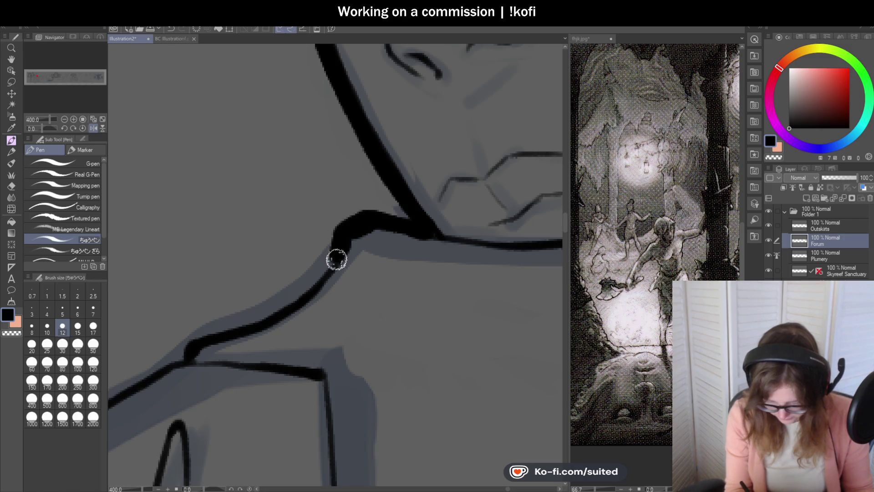
{"action": "scroll", "coordinate": [337, 259], "scroll_direction": "down", "scroll_amount": 2}
{"action": "scroll", "coordinate": [408, 225], "scroll_direction": "up", "scroll_amount": 2}
{"action": "mouse_move", "coordinate": [388, 211]}
{"action": "left_mouse_down"}
{"action": "mouse_move", "coordinate": [332, 265]}
{"action": "mouse_move", "coordinate": [239, 305]}
{"action": "left_mouse_up"}
{"action": "scroll", "coordinate": [411, 207], "scroll_direction": "down", "scroll_amount": 3}
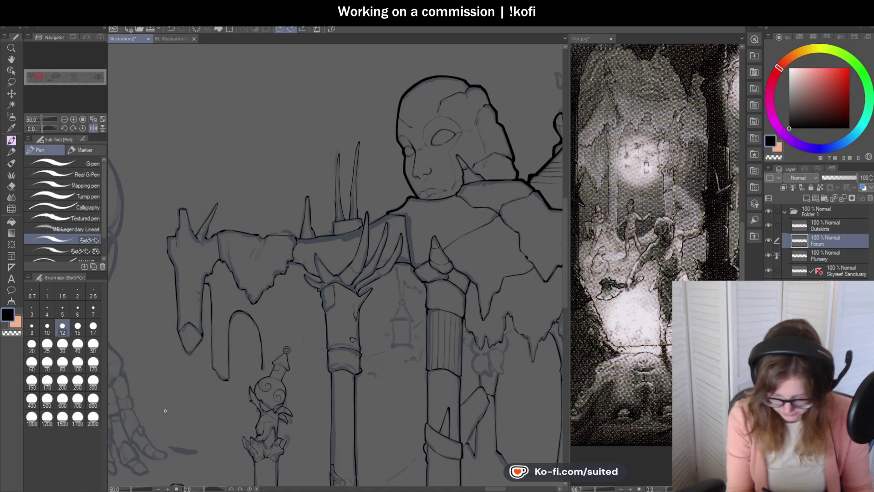
Retrace the upper diagonal shoulder line and thicken the antler loop's tip.
{"action": "scroll", "coordinate": [292, 170], "scroll_direction": "up", "scroll_amount": 4}
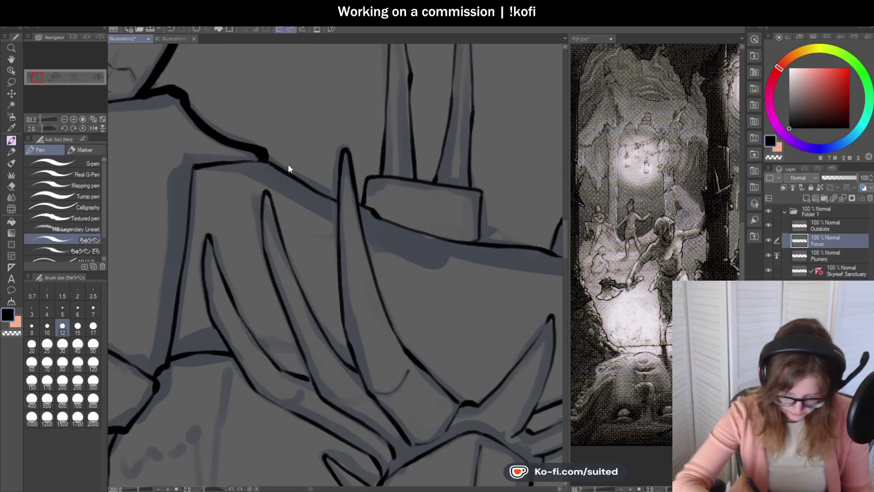
{"action": "left_click_drag", "start_coordinate": [265, 156], "coordinate": [340, 198]}
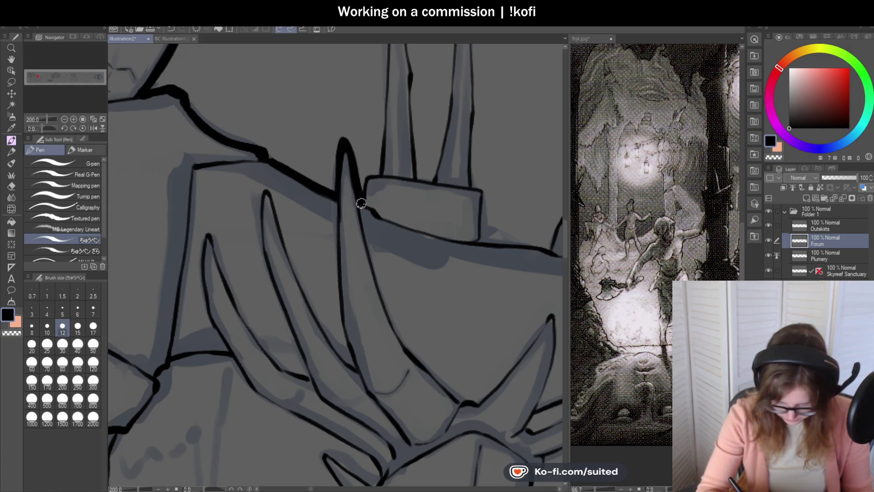
{"action": "scroll", "coordinate": [380, 192], "scroll_direction": "down", "scroll_amount": 5}
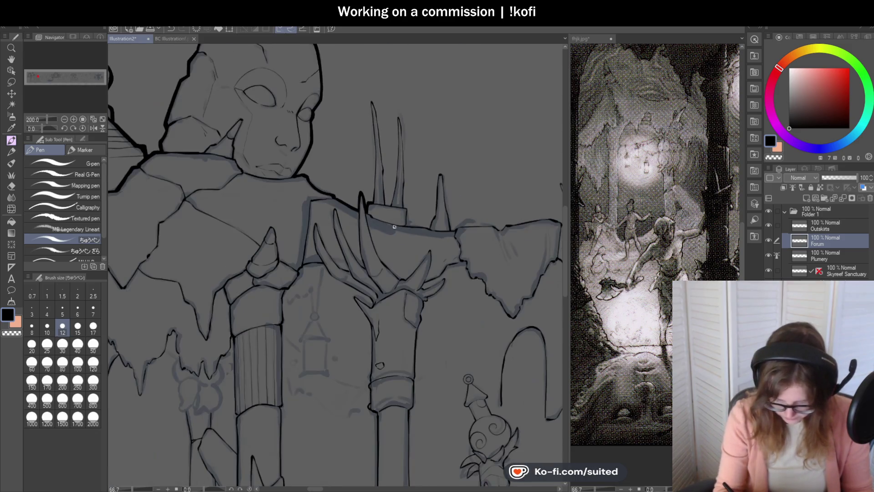
{"action": "scroll", "coordinate": [379, 210], "scroll_direction": "up", "scroll_amount": 4}
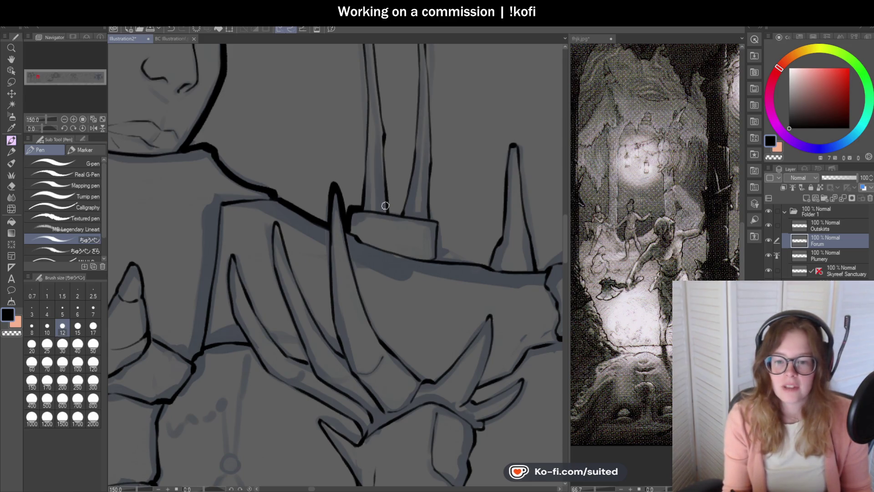
{"action": "scroll", "coordinate": [390, 224], "scroll_direction": "up", "scroll_amount": 3}
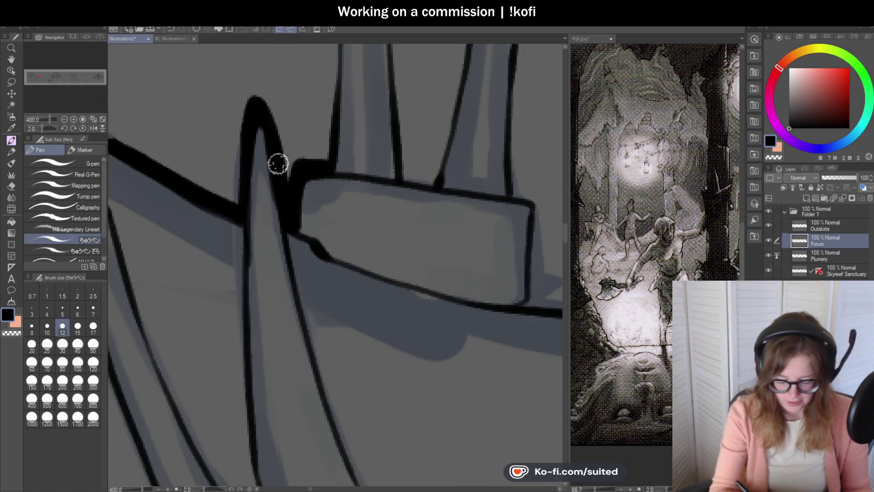
{"action": "left_click_drag", "start_coordinate": [263, 123], "coordinate": [268, 162]}
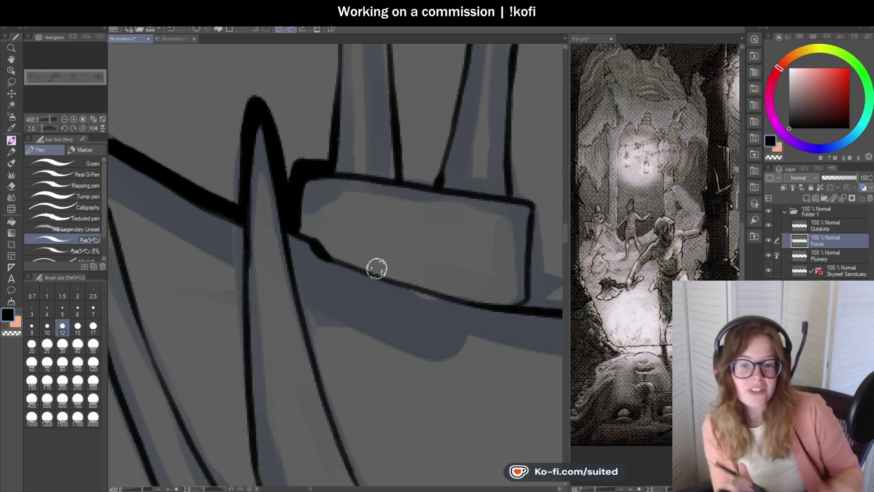
Ink the left spike's edge from its tip down to the box top.
{"action": "scroll", "coordinate": [366, 284], "scroll_direction": "down", "scroll_amount": 4}
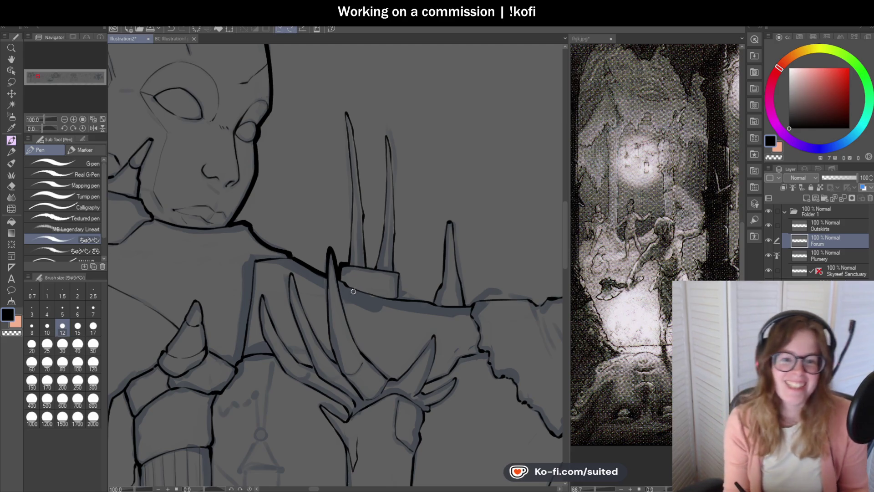
{"action": "scroll", "coordinate": [359, 243], "scroll_direction": "down", "scroll_amount": 1}
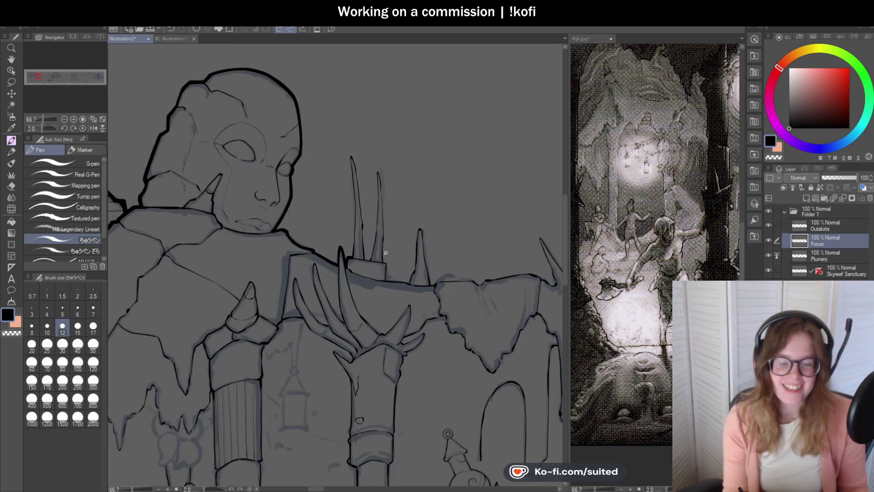
{"action": "scroll", "coordinate": [337, 278], "scroll_direction": "up", "scroll_amount": 2}
{"action": "scroll", "coordinate": [335, 244], "scroll_direction": "up", "scroll_amount": 2}
{"action": "scroll", "coordinate": [344, 303], "scroll_direction": "down", "scroll_amount": 2}
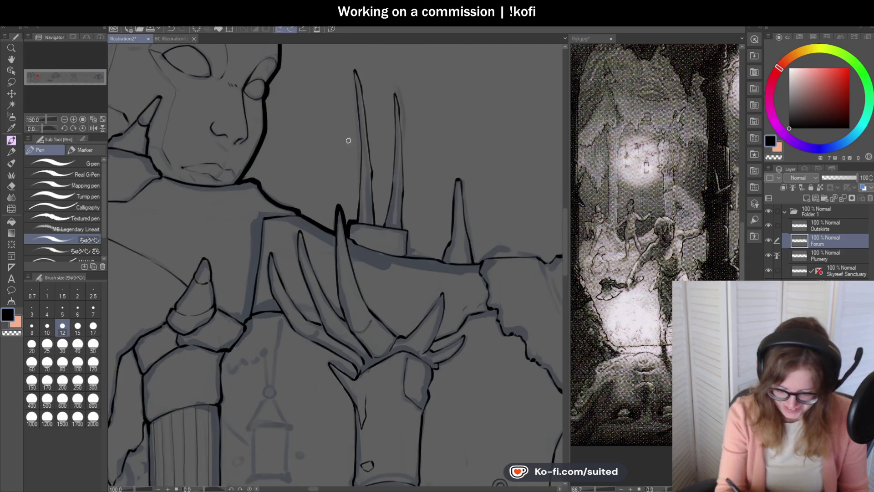
{"action": "scroll", "coordinate": [355, 82], "scroll_direction": "up", "scroll_amount": 1}
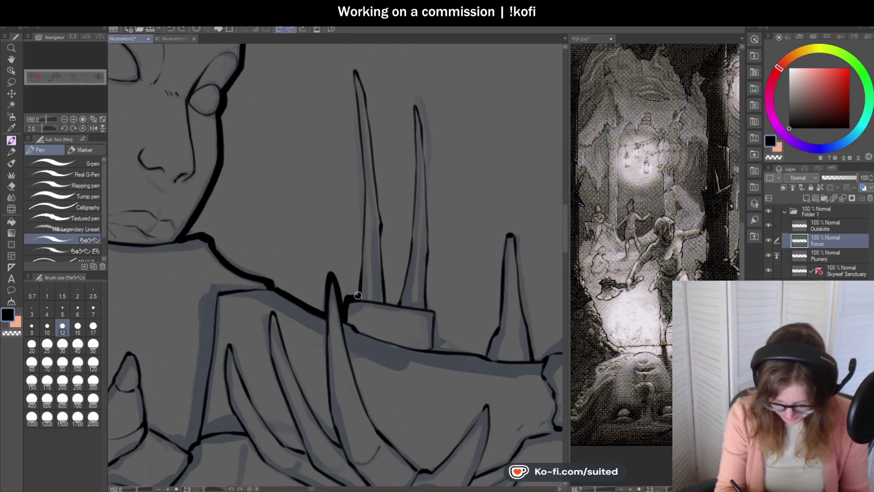
{"action": "key", "text": "ctrl+z"}
{"action": "left_click_drag", "start_coordinate": [353, 70], "coordinate": [355, 98]}
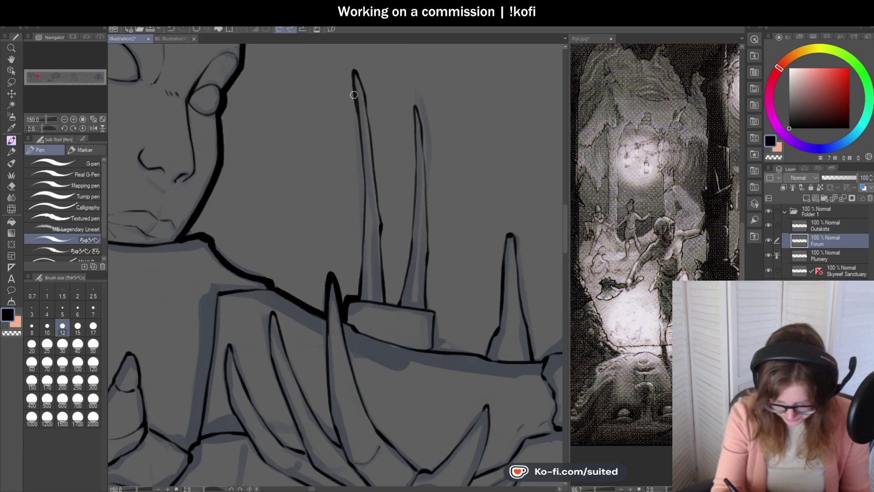
{"action": "left_click_drag", "start_coordinate": [363, 200], "coordinate": [364, 232]}
{"action": "scroll", "coordinate": [361, 275], "scroll_direction": "up", "scroll_amount": 1}
{"action": "left_click_drag", "start_coordinate": [365, 188], "coordinate": [357, 300]}
Ink the left spike's right edge from its tip, redrawing it more cleanly.
{"action": "scroll", "coordinate": [355, 270], "scroll_direction": "down", "scroll_amount": 1}
{"action": "scroll", "coordinate": [355, 86], "scroll_direction": "up", "scroll_amount": 1}
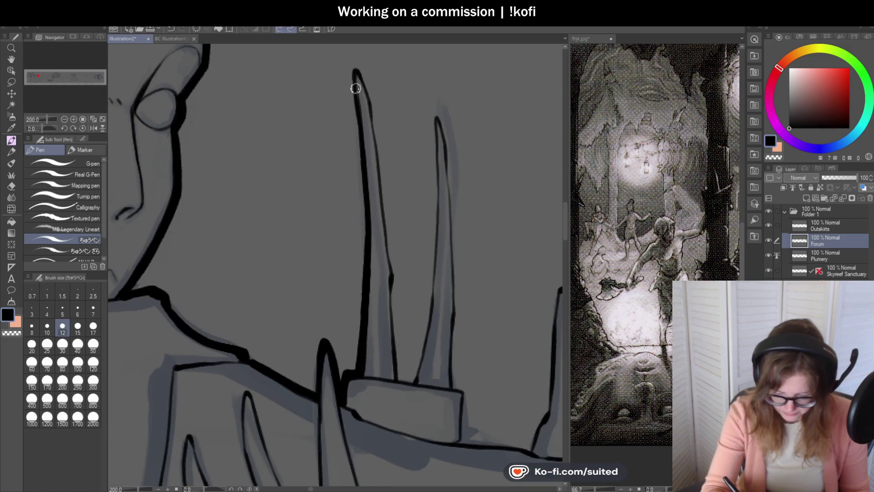
{"action": "mouse_move", "coordinate": [354, 63]}
{"action": "left_mouse_down"}
{"action": "mouse_move", "coordinate": [379, 121]}
{"action": "mouse_move", "coordinate": [389, 247]}
{"action": "left_mouse_up"}
{"action": "scroll", "coordinate": [391, 274], "scroll_direction": "up", "scroll_amount": 2}
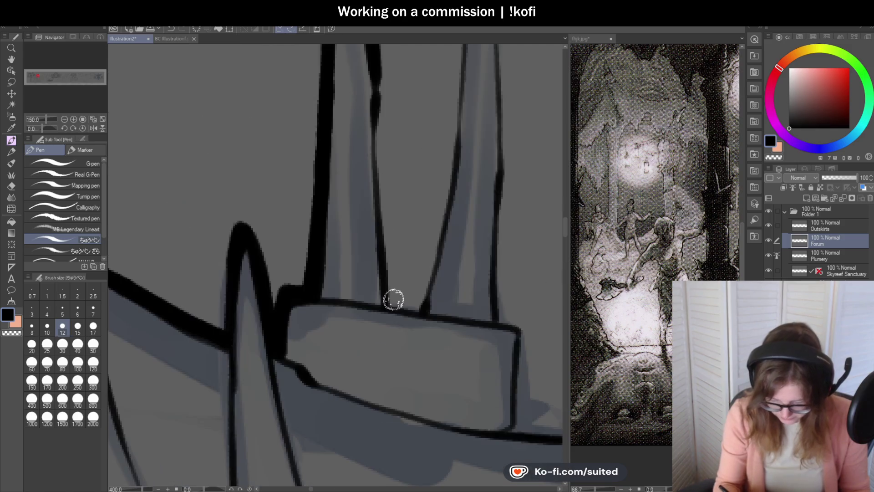
{"action": "mouse_move", "coordinate": [380, 84]}
{"action": "left_mouse_down"}
{"action": "mouse_move", "coordinate": [374, 135]}
{"action": "mouse_move", "coordinate": [392, 305]}
{"action": "left_mouse_up"}
{"action": "key", "text": "ctrl+z"}
{"action": "mouse_move", "coordinate": [376, 141]}
{"action": "left_mouse_down"}
{"action": "mouse_move", "coordinate": [392, 298]}
{"action": "mouse_move", "coordinate": [429, 314]}
{"action": "left_mouse_up"}
Ink the middle spike's left edge and its tip.
{"action": "scroll", "coordinate": [357, 267], "scroll_direction": "down", "scroll_amount": 3}
{"action": "scroll", "coordinate": [400, 267], "scroll_direction": "down", "scroll_amount": 3}
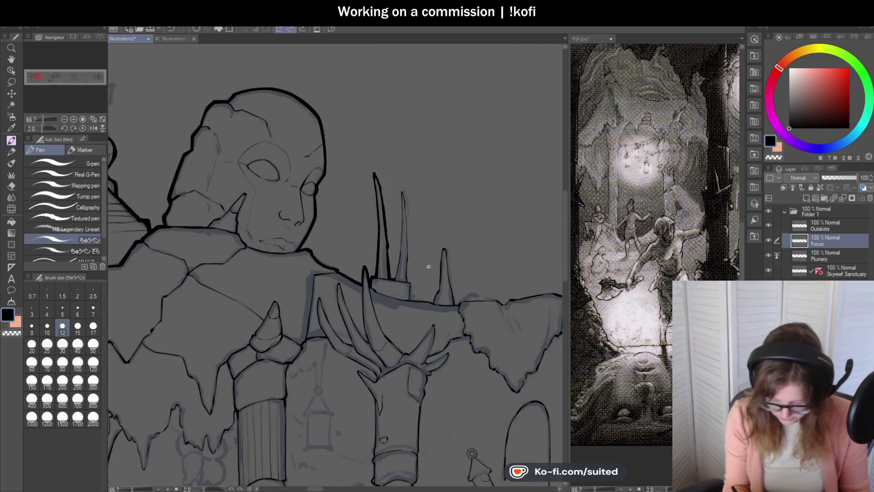
{"action": "scroll", "coordinate": [426, 273], "scroll_direction": "up", "scroll_amount": 3}
{"action": "scroll", "coordinate": [388, 88], "scroll_direction": "up", "scroll_amount": 2}
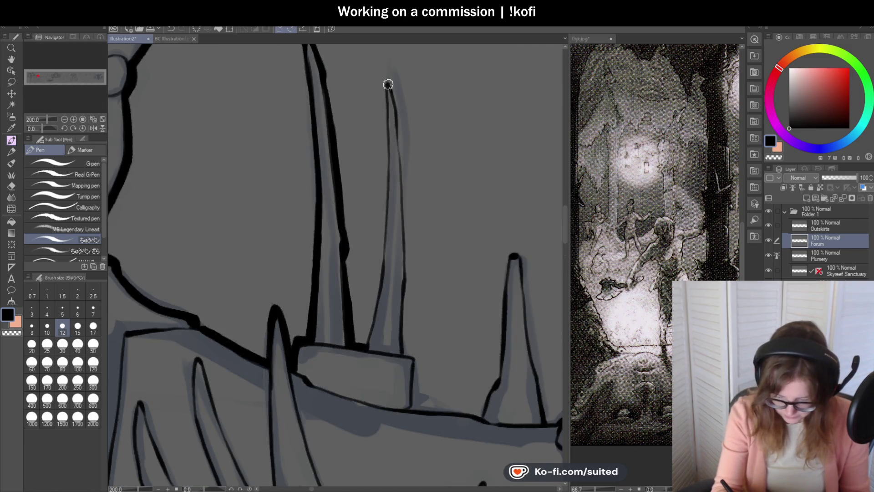
{"action": "mouse_move", "coordinate": [386, 95]}
{"action": "left_mouse_down"}
{"action": "mouse_move", "coordinate": [377, 288]}
{"action": "mouse_move", "coordinate": [364, 335]}
{"action": "left_mouse_up"}
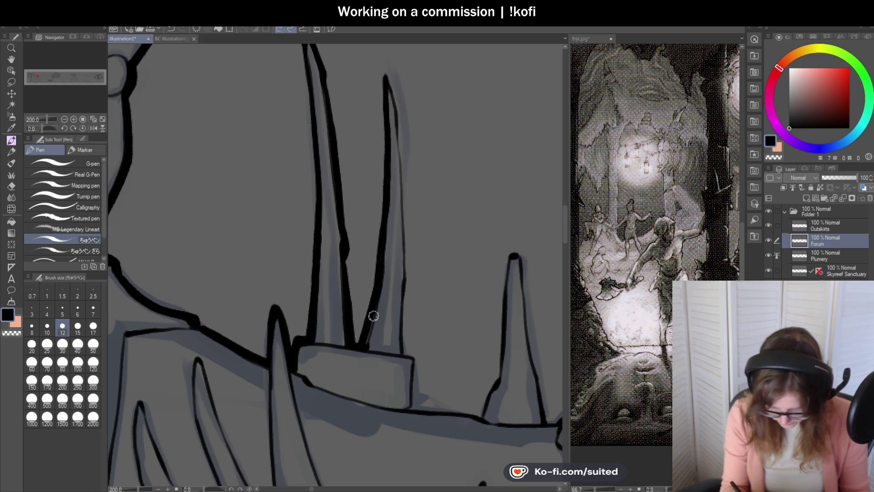
{"action": "scroll", "coordinate": [366, 220], "scroll_direction": "down", "scroll_amount": 3}
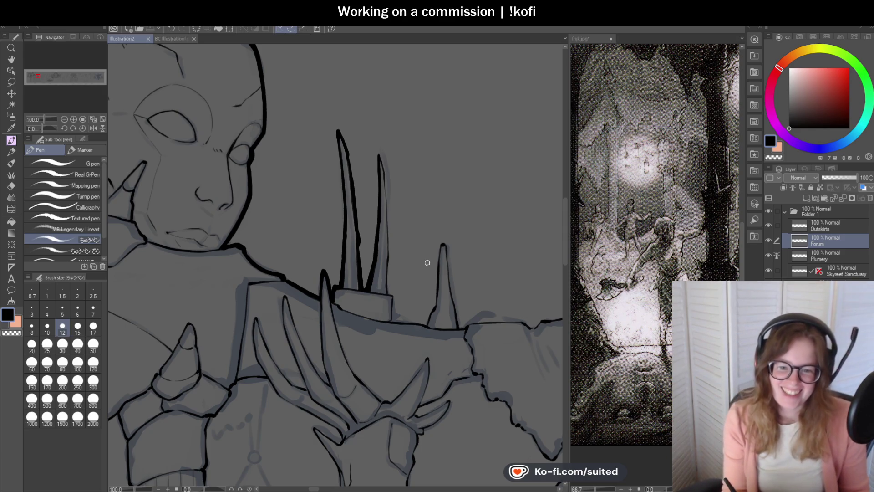
{"action": "scroll", "coordinate": [376, 156], "scroll_direction": "up", "scroll_amount": 4}
{"action": "left_click_drag", "start_coordinate": [370, 151], "coordinate": [363, 131]}
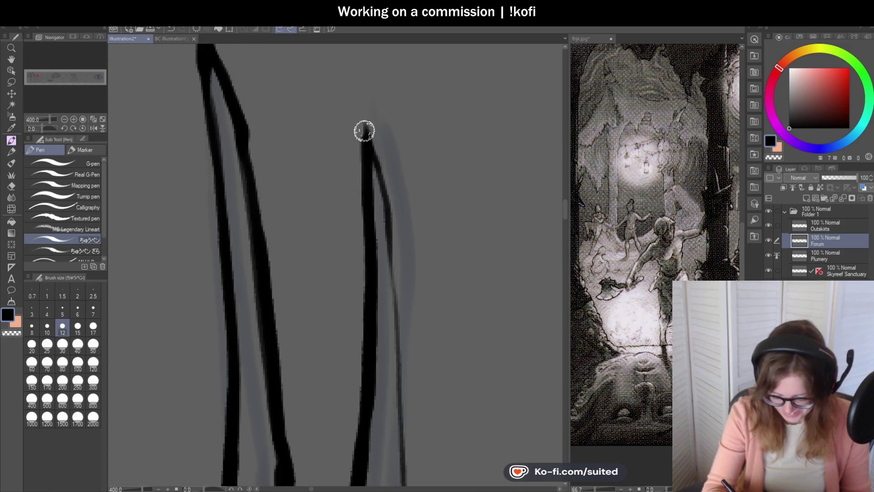
Ink the spike's right edge from its tip downward, trimming an overlong stroke.
{"action": "scroll", "coordinate": [396, 210], "scroll_direction": "down", "scroll_amount": 4}
{"action": "scroll", "coordinate": [393, 191], "scroll_direction": "up", "scroll_amount": 4}
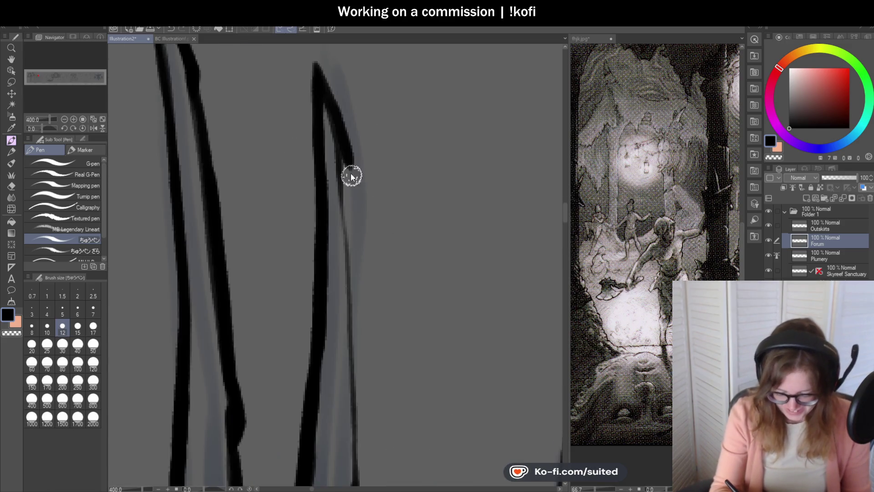
{"action": "left_click_drag", "start_coordinate": [319, 69], "coordinate": [355, 225]}
{"action": "scroll", "coordinate": [382, 90], "scroll_direction": "down", "scroll_amount": 3}
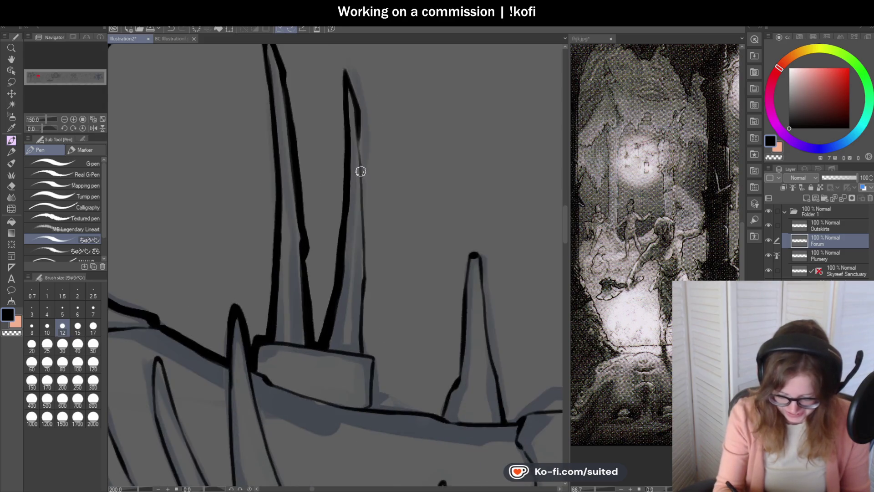
{"action": "left_click_drag", "start_coordinate": [362, 173], "coordinate": [367, 293]}
{"action": "key", "text": "ctrl+z"}
{"action": "left_click_drag", "start_coordinate": [364, 198], "coordinate": [368, 273]}
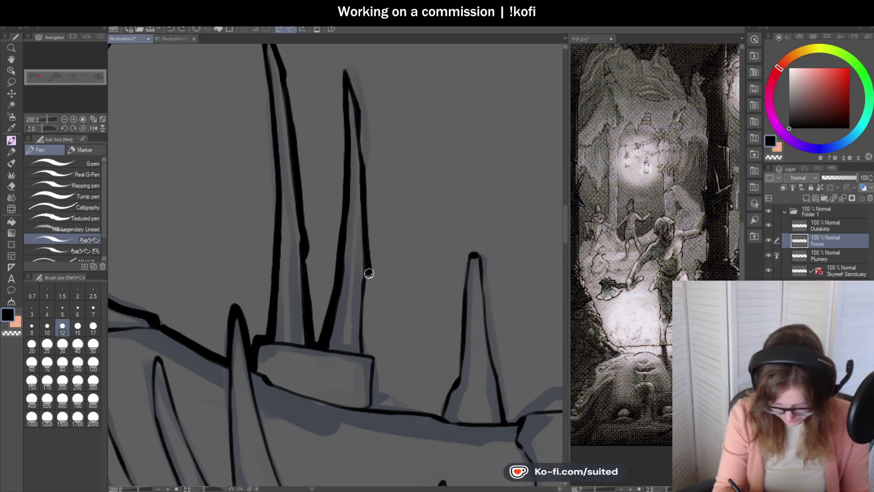
{"action": "scroll", "coordinate": [373, 322], "scroll_direction": "up", "scroll_amount": 3}
{"action": "left_click_drag", "start_coordinate": [351, 53], "coordinate": [361, 389]}
Ink the stone block's right edge, bottom edge and a diagonal down to its base.
{"action": "scroll", "coordinate": [364, 256], "scroll_direction": "down", "scroll_amount": 3}
{"action": "scroll", "coordinate": [400, 327], "scroll_direction": "up", "scroll_amount": 3}
{"action": "mouse_move", "coordinate": [342, 231]}
{"action": "left_mouse_down"}
{"action": "mouse_move", "coordinate": [353, 234]}
{"action": "mouse_move", "coordinate": [347, 329]}
{"action": "left_mouse_up"}
{"action": "scroll", "coordinate": [396, 195], "scroll_direction": "down", "scroll_amount": 3}
{"action": "scroll", "coordinate": [350, 242], "scroll_direction": "up", "scroll_amount": 3}
{"action": "left_click_drag", "start_coordinate": [350, 242], "coordinate": [475, 245]}
{"action": "scroll", "coordinate": [474, 246], "scroll_direction": "down", "scroll_amount": 3}
{"action": "scroll", "coordinate": [426, 227], "scroll_direction": "up", "scroll_amount": 3}
{"action": "mouse_move", "coordinate": [426, 218]}
{"action": "left_mouse_down"}
{"action": "mouse_move", "coordinate": [402, 236]}
{"action": "mouse_move", "coordinate": [385, 286]}
{"action": "left_mouse_up"}
Ink the spire's left edge up to its tip and its right edge back down.
{"action": "scroll", "coordinate": [365, 297], "scroll_direction": "down", "scroll_amount": 2}
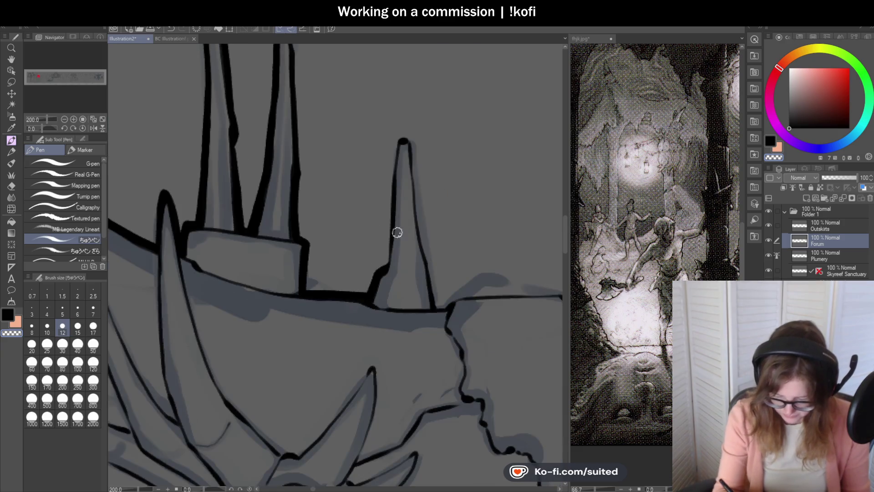
{"action": "left_click_drag", "start_coordinate": [392, 209], "coordinate": [406, 137]}
{"action": "scroll", "coordinate": [455, 189], "scroll_direction": "up", "scroll_amount": 2}
{"action": "mouse_move", "coordinate": [357, 78]}
{"action": "left_mouse_down"}
{"action": "mouse_move", "coordinate": [353, 131]}
{"action": "mouse_move", "coordinate": [404, 415]}
{"action": "left_mouse_up"}
Ink the ledge's top edge toward the right and a line down the ledge edge.
{"action": "scroll", "coordinate": [453, 261], "scroll_direction": "down", "scroll_amount": 4}
{"action": "scroll", "coordinate": [454, 260], "scroll_direction": "up", "scroll_amount": 4}
{"action": "left_click_drag", "start_coordinate": [388, 230], "coordinate": [521, 210]}
{"action": "scroll", "coordinate": [454, 219], "scroll_direction": "down", "scroll_amount": 3}
{"action": "scroll", "coordinate": [454, 219], "scroll_direction": "down", "scroll_amount": 3}
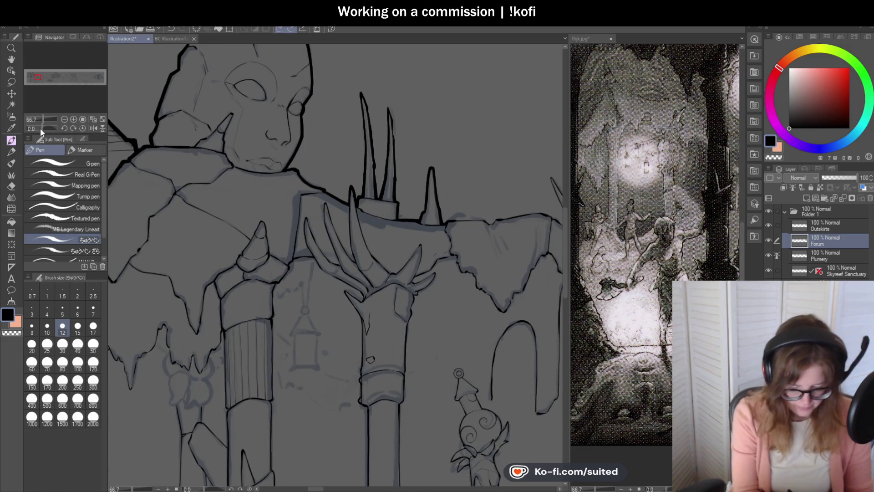
{"action": "left_click_drag", "start_coordinate": [41, 127], "coordinate": [75, 125]}
{"action": "scroll", "coordinate": [228, 133], "scroll_direction": "up", "scroll_amount": 3}
{"action": "mouse_move", "coordinate": [229, 133]}
{"action": "left_mouse_down"}
{"action": "mouse_move", "coordinate": [242, 191]}
{"action": "mouse_move", "coordinate": [275, 251]}
{"action": "left_mouse_up"}
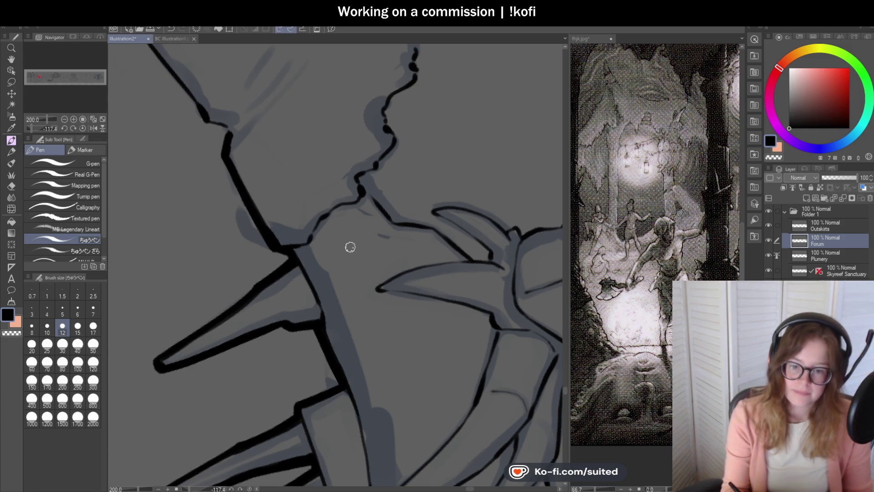
Reset the canvas rotation and ink the ledge-top notch and line toward its right end.
{"action": "left_click", "coordinate": [82, 128]}
{"action": "scroll", "coordinate": [409, 207], "scroll_direction": "down", "scroll_amount": 3}
{"action": "scroll", "coordinate": [409, 207], "scroll_direction": "up", "scroll_amount": 3}
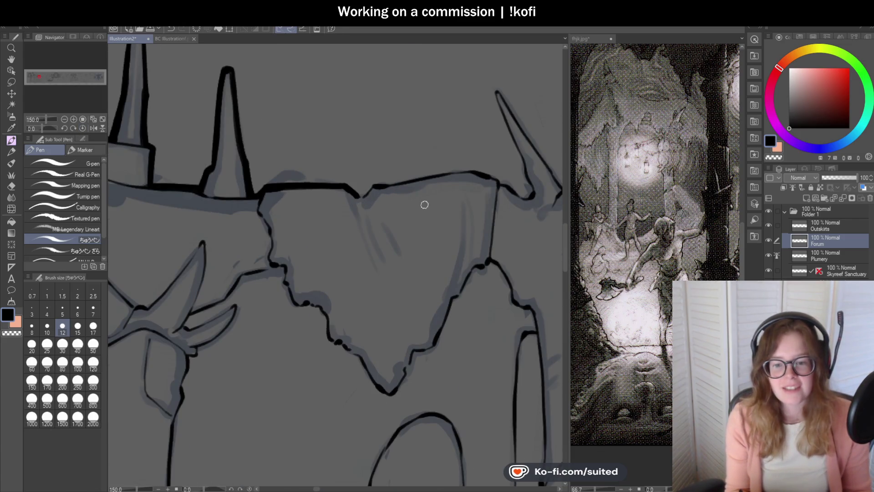
{"action": "scroll", "coordinate": [351, 195], "scroll_direction": "up", "scroll_amount": 4}
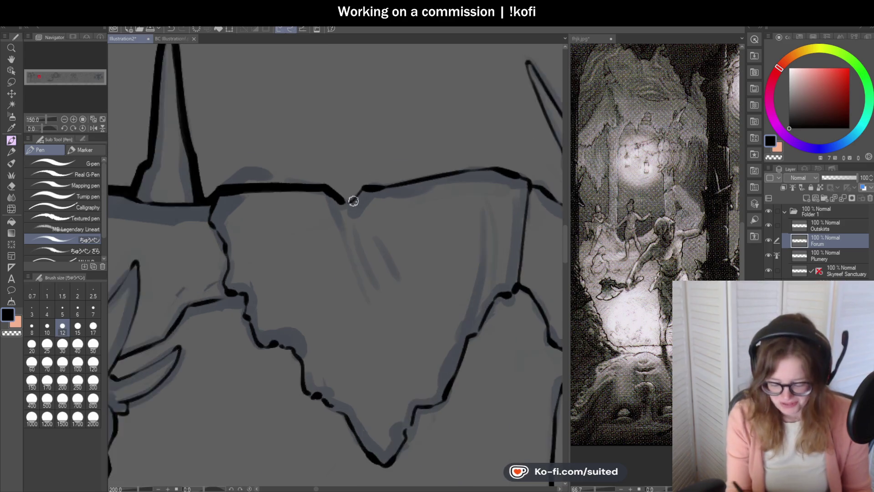
{"action": "mouse_move", "coordinate": [336, 191]}
{"action": "left_mouse_down"}
{"action": "mouse_move", "coordinate": [344, 198]}
{"action": "mouse_move", "coordinate": [393, 164]}
{"action": "left_mouse_up"}
{"action": "scroll", "coordinate": [393, 165], "scroll_direction": "down", "scroll_amount": 4}
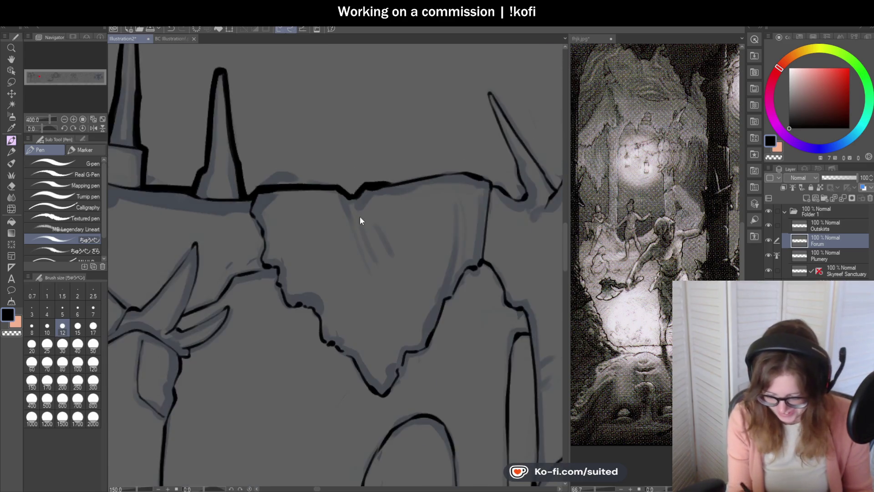
{"action": "scroll", "coordinate": [377, 185], "scroll_direction": "up", "scroll_amount": 4}
{"action": "left_click_drag", "start_coordinate": [330, 173], "coordinate": [409, 162]}
{"action": "scroll", "coordinate": [410, 163], "scroll_direction": "down", "scroll_amount": 4}
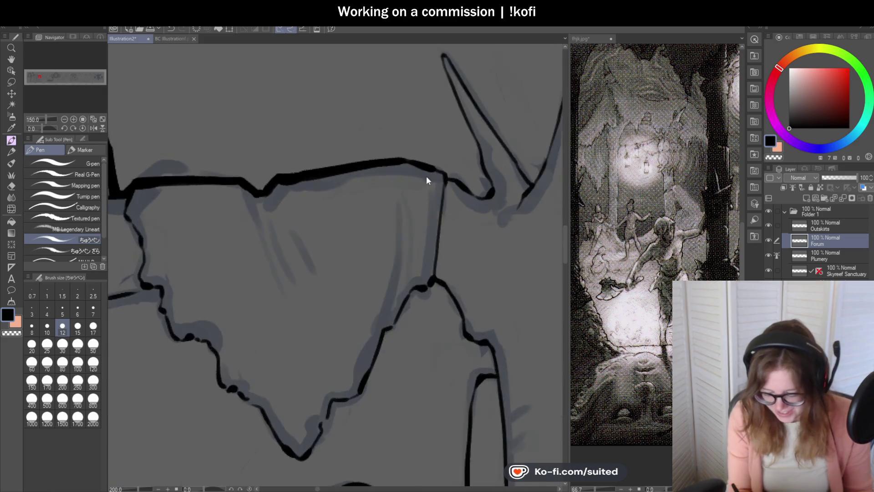
{"action": "scroll", "coordinate": [354, 152], "scroll_direction": "up", "scroll_amount": 4}
Redraw the ledge top through the corner to the right edge and extend it toward the spike.
{"action": "mouse_move", "coordinate": [353, 152]}
{"action": "left_mouse_down"}
{"action": "mouse_move", "coordinate": [447, 166]}
{"action": "mouse_move", "coordinate": [473, 180]}
{"action": "left_mouse_up"}
{"action": "key", "text": "ctrl+z"}
{"action": "left_click_drag", "start_coordinate": [376, 148], "coordinate": [482, 178]}
{"action": "key", "text": "ctrl+z"}
{"action": "left_click_drag", "start_coordinate": [437, 152], "coordinate": [483, 182]}
{"action": "scroll", "coordinate": [483, 182], "scroll_direction": "down", "scroll_amount": 4}
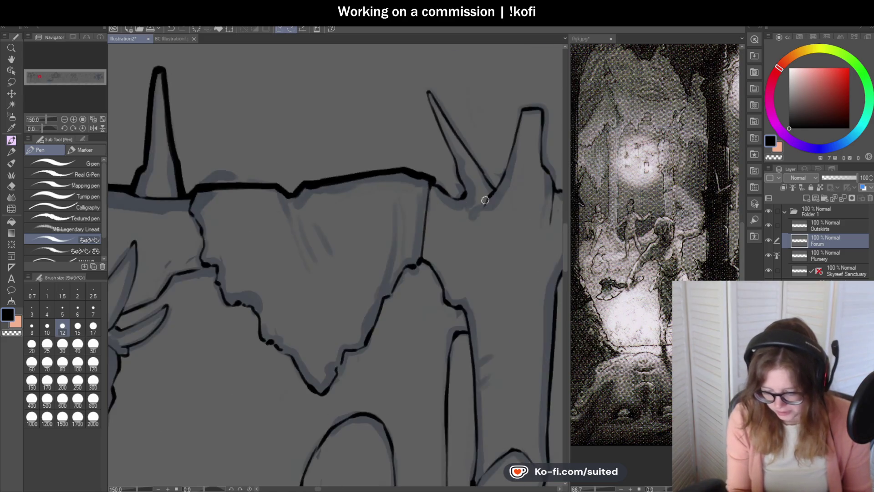
{"action": "scroll", "coordinate": [383, 142], "scroll_direction": "up", "scroll_amount": 5}
{"action": "mouse_move", "coordinate": [337, 164]}
{"action": "left_mouse_down"}
{"action": "mouse_move", "coordinate": [383, 176]}
{"action": "mouse_move", "coordinate": [490, 237]}
{"action": "mouse_move", "coordinate": [500, 209]}
{"action": "left_mouse_up"}
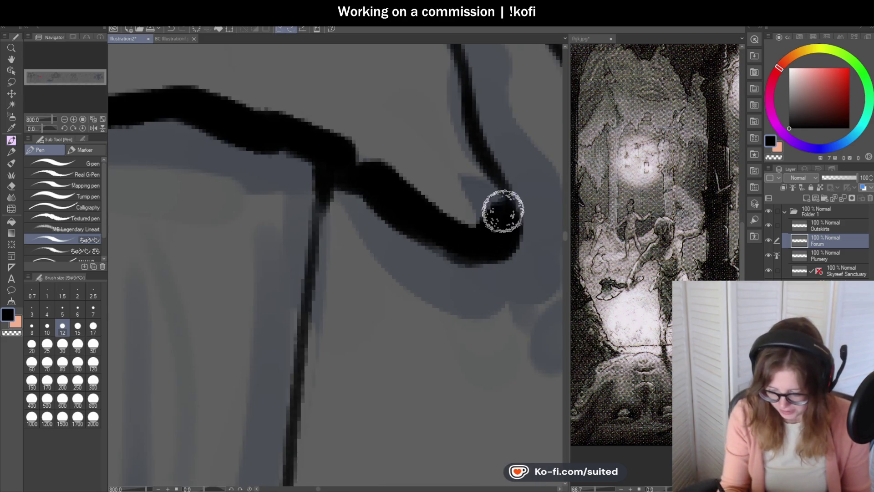
{"action": "scroll", "coordinate": [500, 209], "scroll_direction": "down", "scroll_amount": 3}
{"action": "scroll", "coordinate": [418, 259], "scroll_direction": "up", "scroll_amount": 2}
Ink the slanted spike: the curve into its base, its left edge and a shorter right edge.
{"action": "mouse_move", "coordinate": [406, 260]}
{"action": "left_mouse_down"}
{"action": "mouse_move", "coordinate": [383, 240]}
{"action": "mouse_move", "coordinate": [376, 191]}
{"action": "left_mouse_up"}
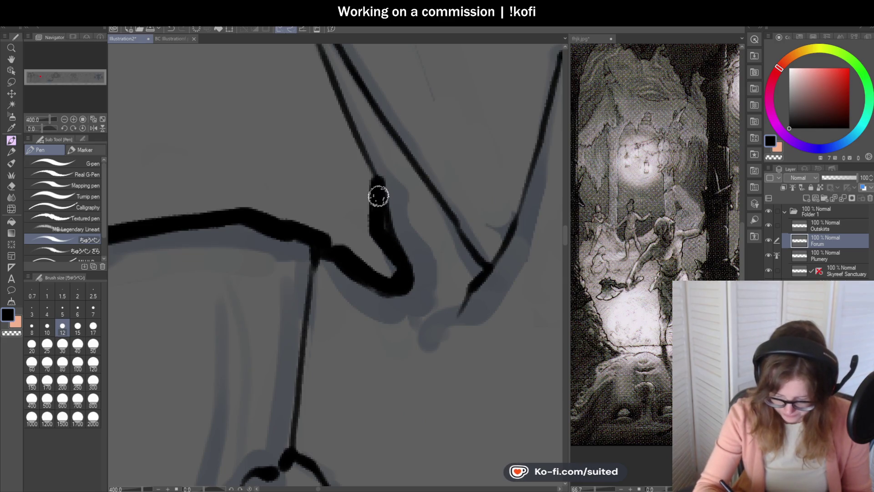
{"action": "scroll", "coordinate": [383, 211], "scroll_direction": "down", "scroll_amount": 3}
{"action": "mouse_move", "coordinate": [342, 109]}
{"action": "left_mouse_down"}
{"action": "mouse_move", "coordinate": [376, 191]}
{"action": "mouse_move", "coordinate": [350, 138]}
{"action": "left_mouse_up"}
{"action": "key", "text": "ctrl+z"}
{"action": "left_click_drag", "start_coordinate": [366, 174], "coordinate": [345, 94]}
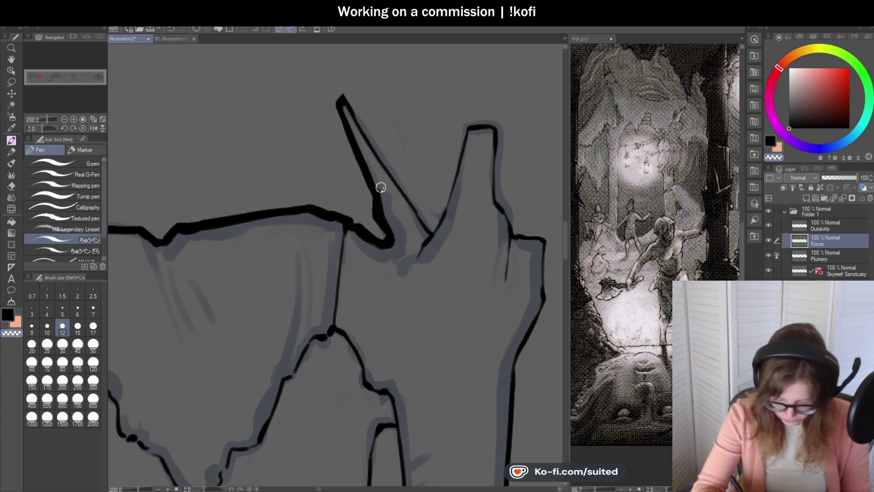
{"action": "left_click_drag", "start_coordinate": [344, 98], "coordinate": [422, 203]}
{"action": "key", "text": "ctrl+z"}
{"action": "mouse_move", "coordinate": [347, 111]}
{"action": "left_mouse_down"}
{"action": "mouse_move", "coordinate": [428, 225]}
{"action": "mouse_move", "coordinate": [457, 160]}
{"action": "left_mouse_up"}
Ink the top of the broken block and redraw its right edge downward.
{"action": "scroll", "coordinate": [466, 125], "scroll_direction": "up", "scroll_amount": 2}
{"action": "left_click_drag", "start_coordinate": [471, 123], "coordinate": [519, 128]}
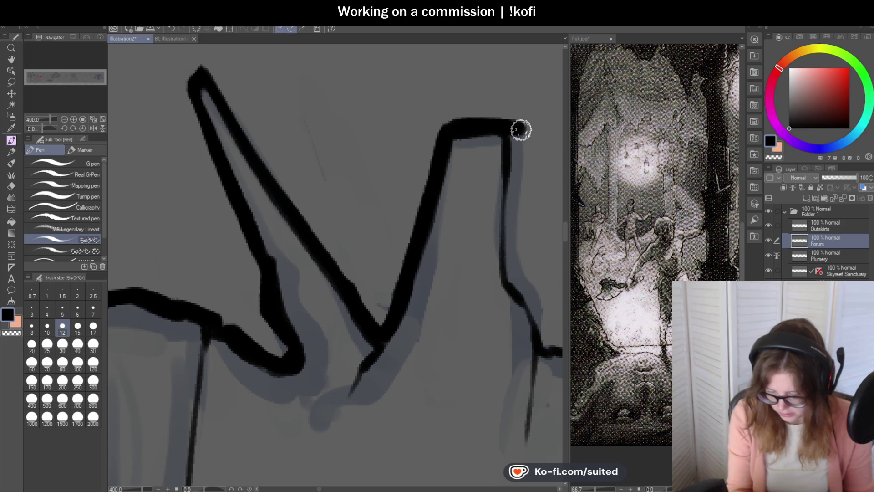
{"action": "scroll", "coordinate": [426, 172], "scroll_direction": "down", "scroll_amount": 2}
{"action": "scroll", "coordinate": [392, 120], "scroll_direction": "up", "scroll_amount": 2}
{"action": "key", "text": "ctrl+z"}
{"action": "left_click_drag", "start_coordinate": [389, 94], "coordinate": [382, 262]}
{"action": "key", "text": "ctrl+z"}
{"action": "mouse_move", "coordinate": [385, 158]}
{"action": "left_mouse_down"}
{"action": "mouse_move", "coordinate": [385, 254]}
{"action": "mouse_move", "coordinate": [430, 322]}
{"action": "left_mouse_up"}
Ink a short corner stroke and the wall's right edge, extending it further down.
{"action": "scroll", "coordinate": [435, 219], "scroll_direction": "down", "scroll_amount": 5}
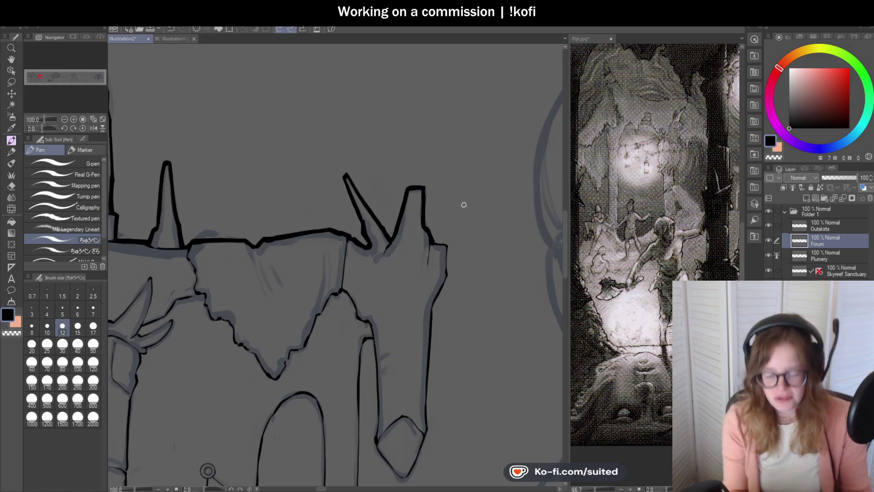
{"action": "scroll", "coordinate": [465, 214], "scroll_direction": "up", "scroll_amount": 5}
{"action": "left_click_drag", "start_coordinate": [432, 215], "coordinate": [467, 221]}
{"action": "scroll", "coordinate": [467, 221], "scroll_direction": "down", "scroll_amount": 3}
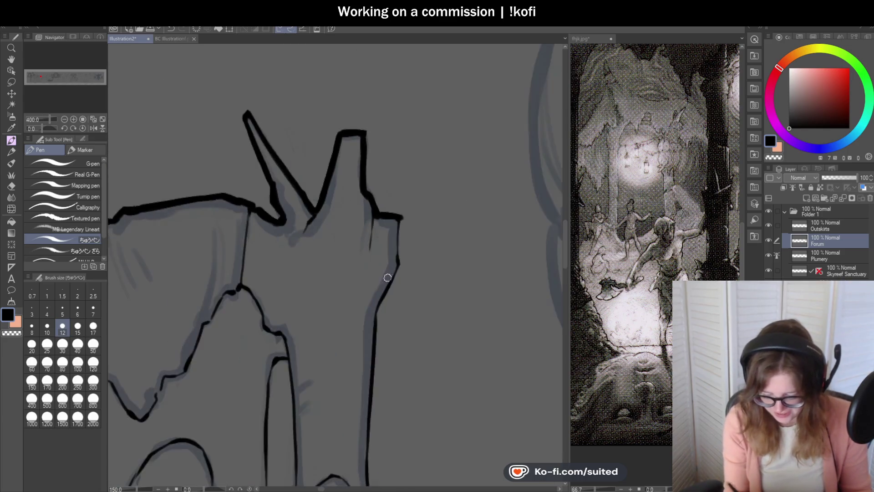
{"action": "scroll", "coordinate": [383, 262], "scroll_direction": "up", "scroll_amount": 5}
{"action": "left_click_drag", "start_coordinate": [388, 122], "coordinate": [389, 245]}
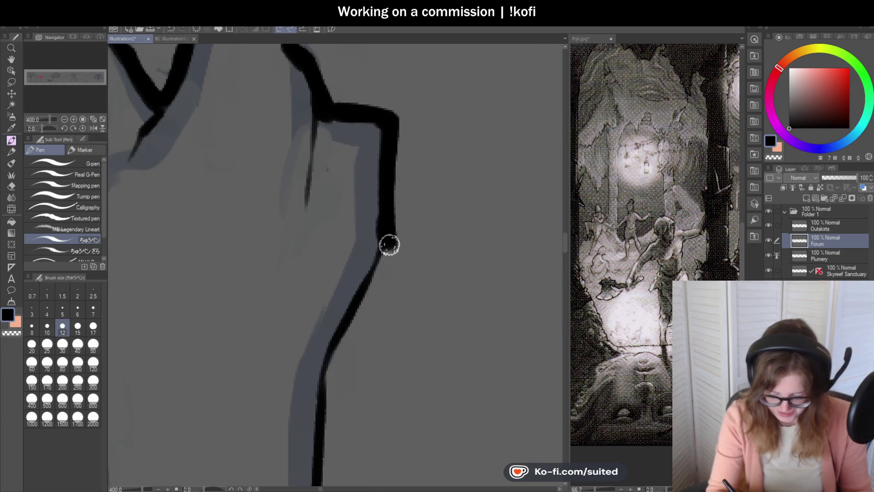
{"action": "scroll", "coordinate": [396, 165], "scroll_direction": "down", "scroll_amount": 5}
{"action": "scroll", "coordinate": [391, 189], "scroll_direction": "up", "scroll_amount": 2}
{"action": "left_click_drag", "start_coordinate": [400, 165], "coordinate": [373, 224]}
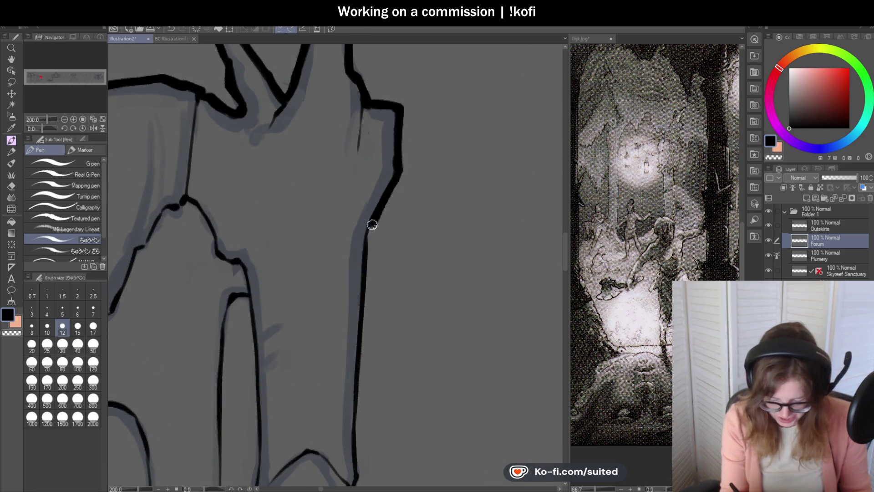
{"action": "key", "text": "ctrl+z"}
{"action": "mouse_move", "coordinate": [401, 166]}
{"action": "left_mouse_down"}
{"action": "mouse_move", "coordinate": [364, 238]}
{"action": "mouse_move", "coordinate": [365, 279]}
{"action": "left_mouse_up"}
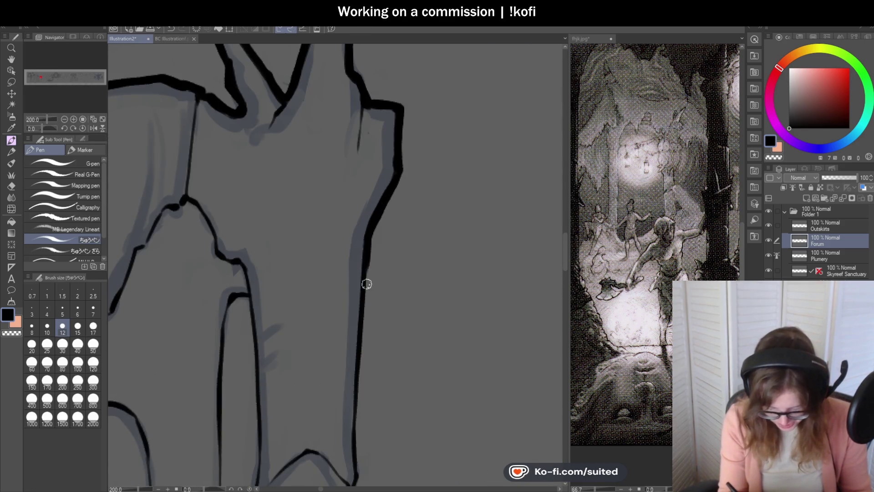
{"action": "scroll", "coordinate": [408, 185], "scroll_direction": "down", "scroll_amount": 3}
{"action": "scroll", "coordinate": [409, 185], "scroll_direction": "down", "scroll_amount": 2}
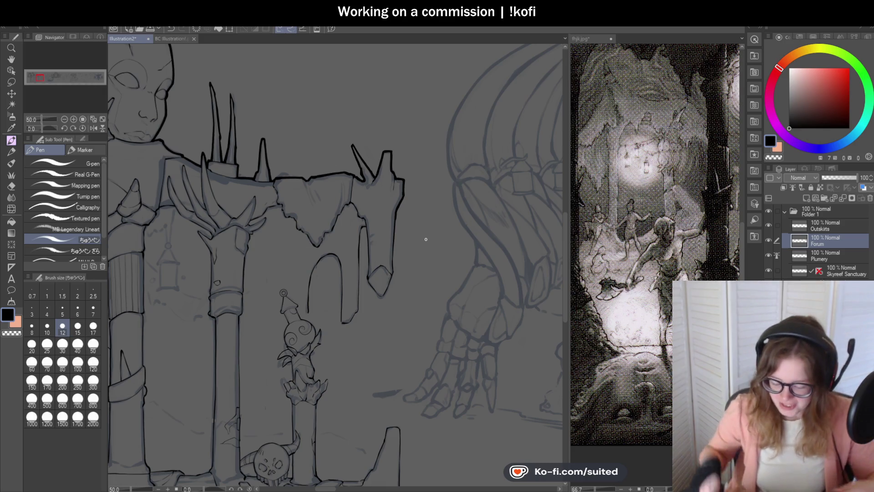
Ink down and down-left along the sketch lines and the hanging rock's right edge.
{"action": "scroll", "coordinate": [419, 217], "scroll_direction": "down", "scroll_amount": 2}
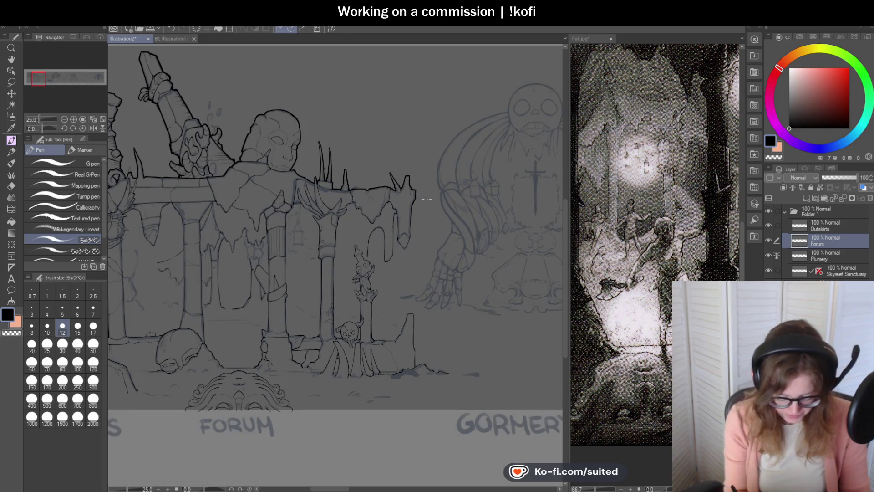
{"action": "scroll", "coordinate": [427, 199], "scroll_direction": "down", "scroll_amount": 1}
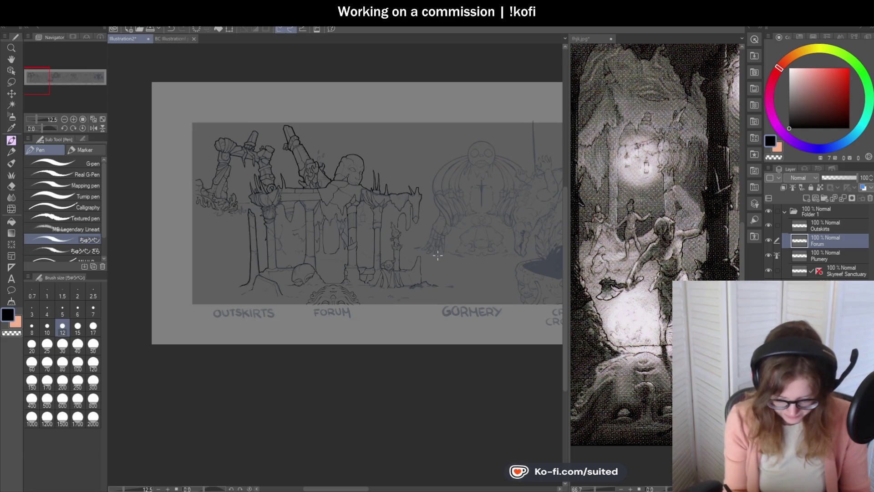
{"action": "scroll", "coordinate": [440, 255], "scroll_direction": "up", "scroll_amount": 1}
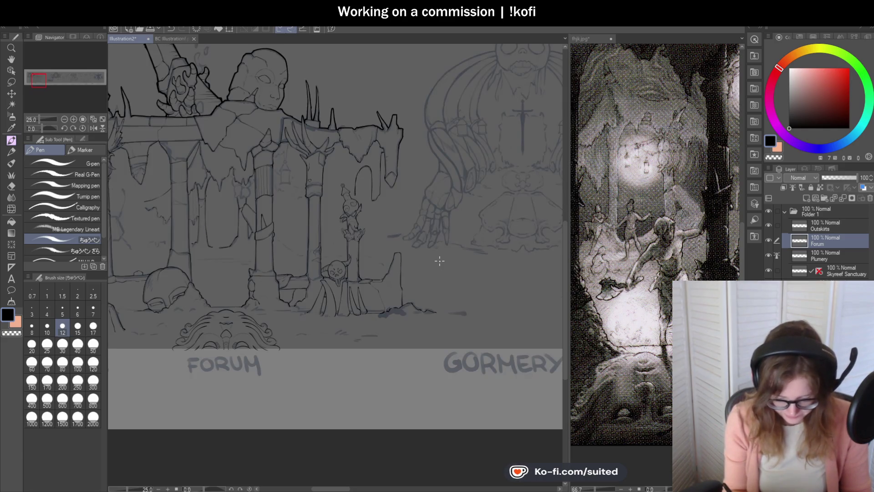
{"action": "scroll", "coordinate": [390, 190], "scroll_direction": "up", "scroll_amount": 3}
{"action": "left_click_drag", "start_coordinate": [384, 105], "coordinate": [379, 170]}
{"action": "scroll", "coordinate": [377, 223], "scroll_direction": "up", "scroll_amount": 2}
{"action": "mouse_move", "coordinate": [378, 215]}
{"action": "left_mouse_down"}
{"action": "mouse_move", "coordinate": [335, 306]}
{"action": "mouse_move", "coordinate": [277, 244]}
{"action": "left_mouse_up"}
{"action": "scroll", "coordinate": [363, 199], "scroll_direction": "down", "scroll_amount": 1}
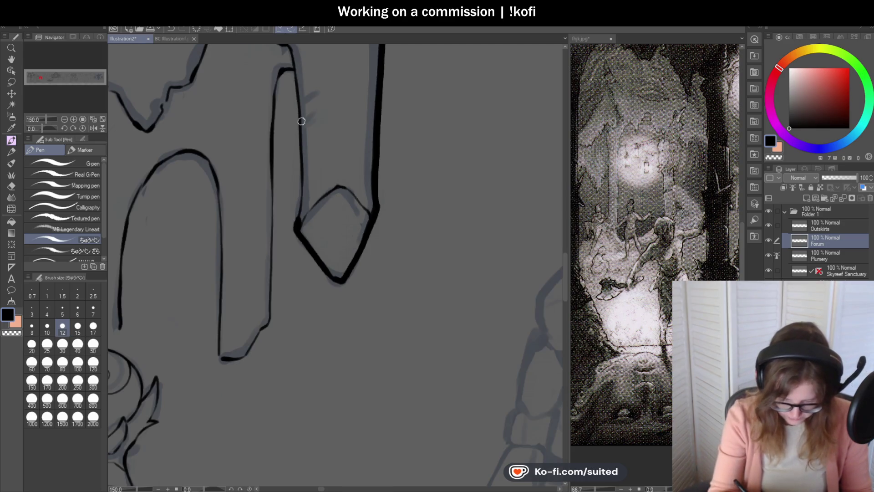
{"action": "left_click_drag", "start_coordinate": [293, 75], "coordinate": [299, 194]}
{"action": "scroll", "coordinate": [344, 183], "scroll_direction": "down", "scroll_amount": 3}
{"action": "scroll", "coordinate": [378, 87], "scroll_direction": "up", "scroll_amount": 3}
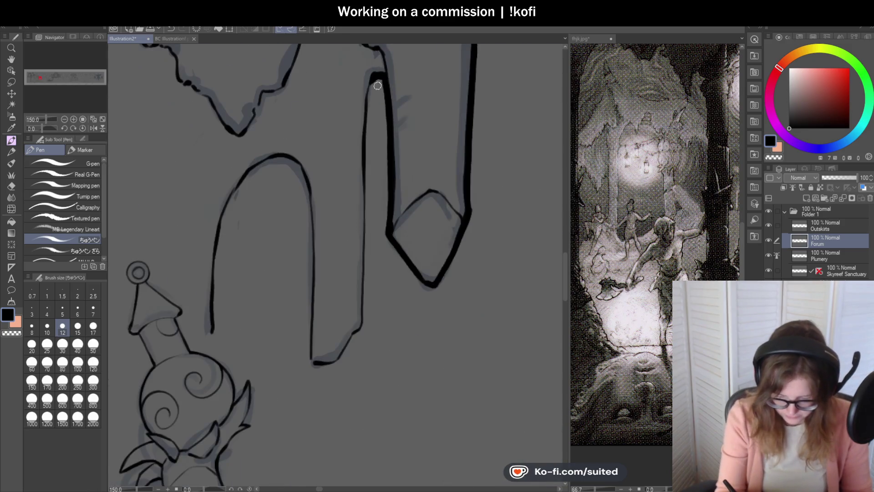
Trace the thin line down to its corner and on to the bottom line.
{"action": "left_click_drag", "start_coordinate": [365, 185], "coordinate": [361, 333]}
{"action": "scroll", "coordinate": [361, 332], "scroll_direction": "down", "scroll_amount": 2}
{"action": "scroll", "coordinate": [378, 276], "scroll_direction": "up", "scroll_amount": 4}
{"action": "mouse_move", "coordinate": [377, 276]}
{"action": "left_mouse_down"}
{"action": "mouse_move", "coordinate": [348, 296]}
{"action": "mouse_move", "coordinate": [285, 371]}
{"action": "mouse_move", "coordinate": [239, 374]}
{"action": "left_mouse_up"}
{"action": "scroll", "coordinate": [456, 257], "scroll_direction": "down", "scroll_amount": 2}
{"action": "scroll", "coordinate": [456, 257], "scroll_direction": "down", "scroll_amount": 2}
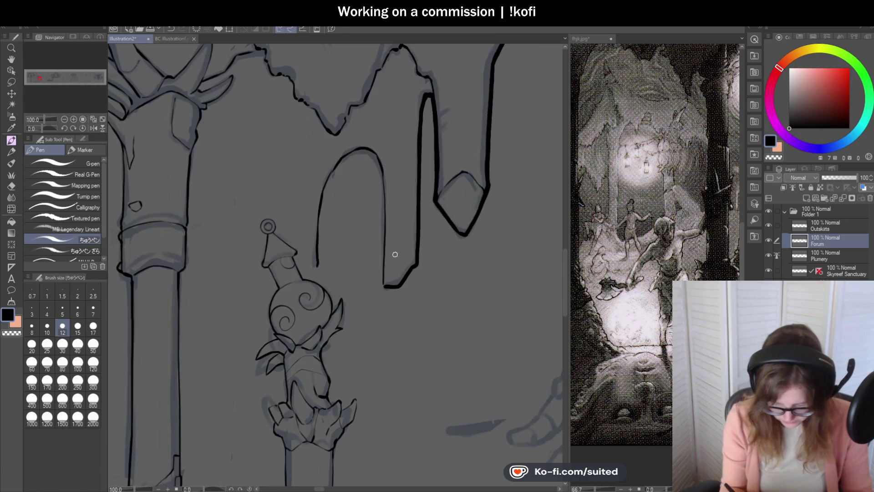
{"action": "scroll", "coordinate": [394, 253], "scroll_direction": "up", "scroll_amount": 1}
Ink the arch's inner right line, top curve and left side, then save the file.
{"action": "left_click_drag", "start_coordinate": [379, 166], "coordinate": [381, 305]}
{"action": "scroll", "coordinate": [384, 309], "scroll_direction": "down", "scroll_amount": 2}
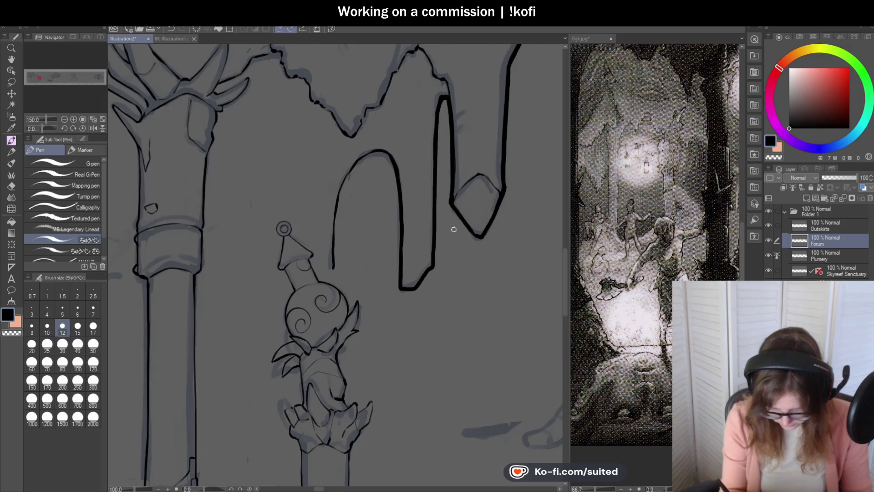
{"action": "scroll", "coordinate": [390, 160], "scroll_direction": "up", "scroll_amount": 3}
{"action": "left_click_drag", "start_coordinate": [393, 137], "coordinate": [347, 129]}
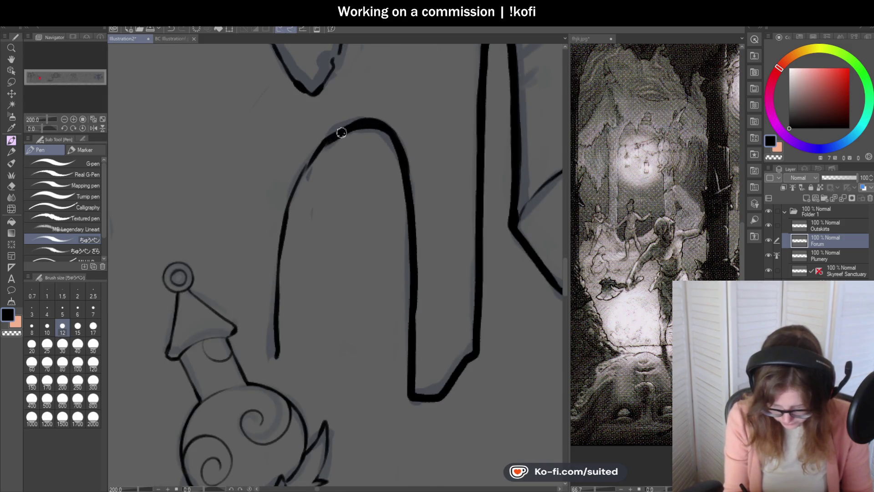
{"action": "left_click_drag", "start_coordinate": [309, 167], "coordinate": [279, 290]}
{"action": "left_click_drag", "start_coordinate": [290, 211], "coordinate": [276, 356]}
{"action": "scroll", "coordinate": [397, 189], "scroll_direction": "down", "scroll_amount": 5}
{"action": "key", "text": "ctrl+s"}
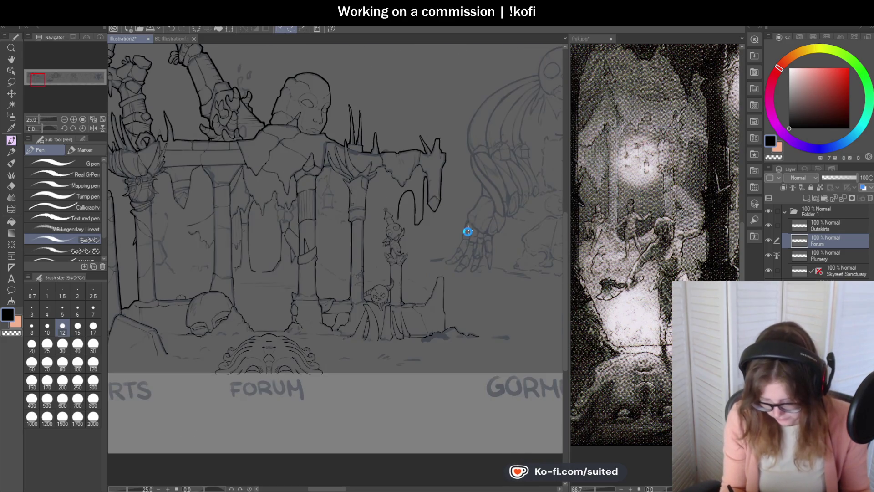
{"action": "scroll", "coordinate": [451, 323], "scroll_direction": "up", "scroll_amount": 3}
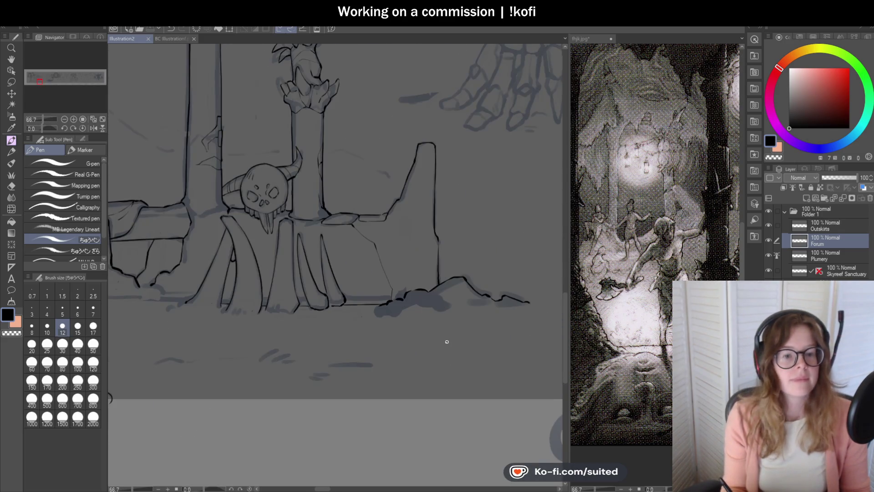
{"action": "scroll", "coordinate": [447, 330], "scroll_direction": "down", "scroll_amount": 2}
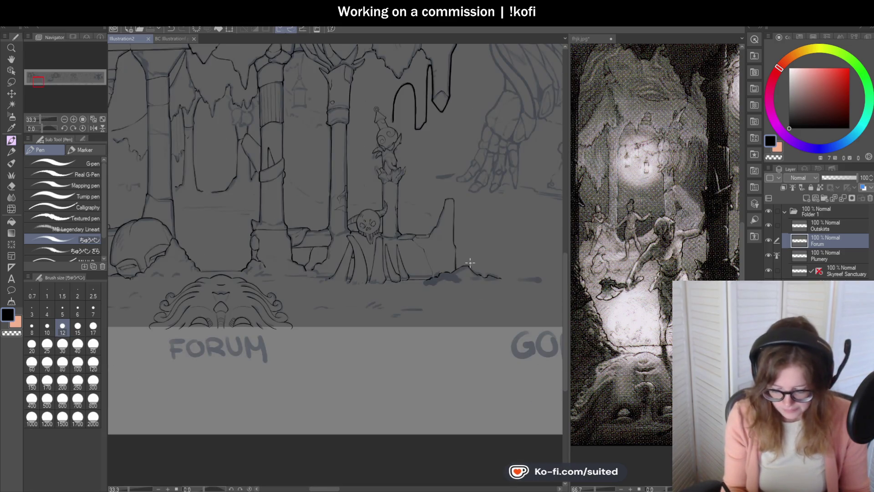
{"action": "left_click", "coordinate": [592, 39]}
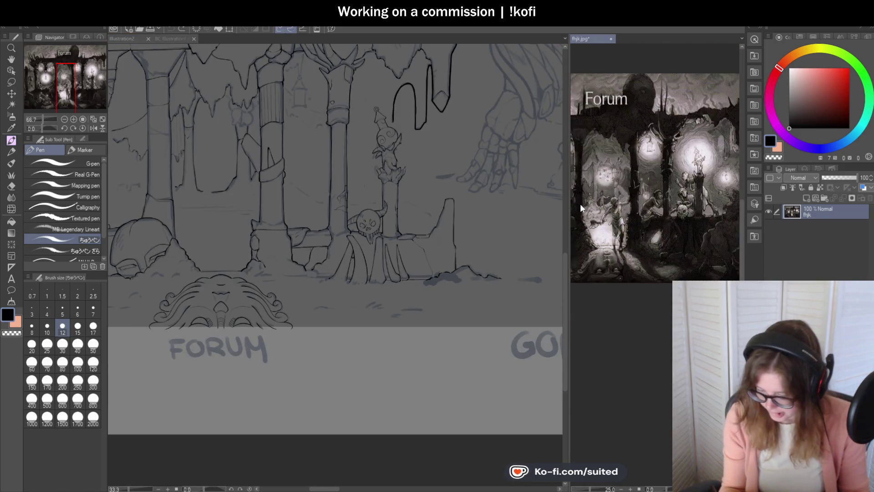
{"action": "scroll", "coordinate": [670, 186], "scroll_direction": "up", "scroll_amount": 1}
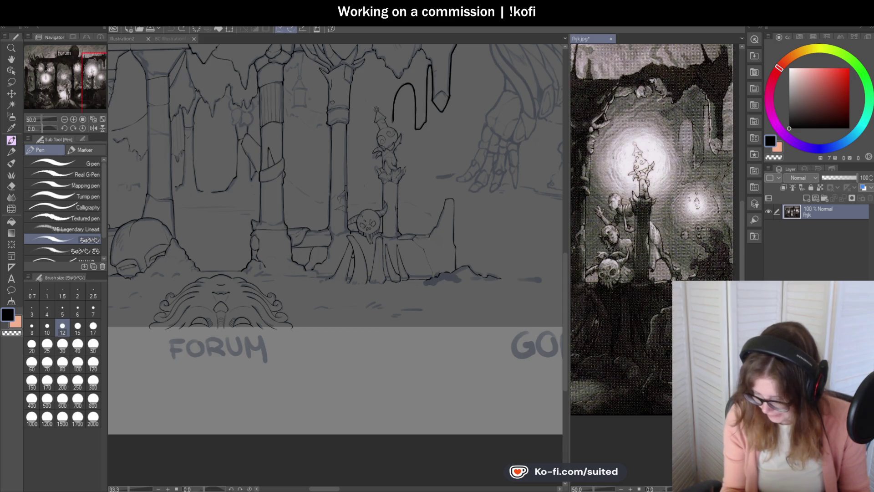
{"action": "scroll", "coordinate": [651, 182], "scroll_direction": "down", "scroll_amount": 1}
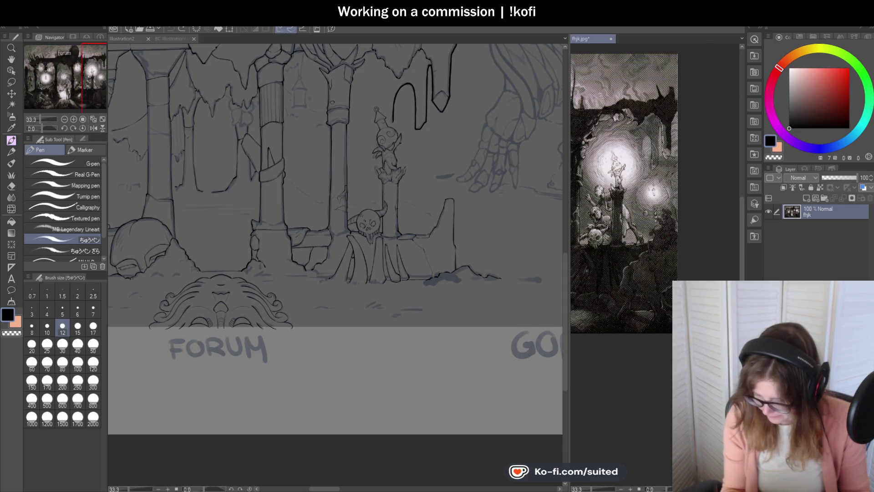
{"action": "scroll", "coordinate": [692, 218], "scroll_direction": "up", "scroll_amount": 2}
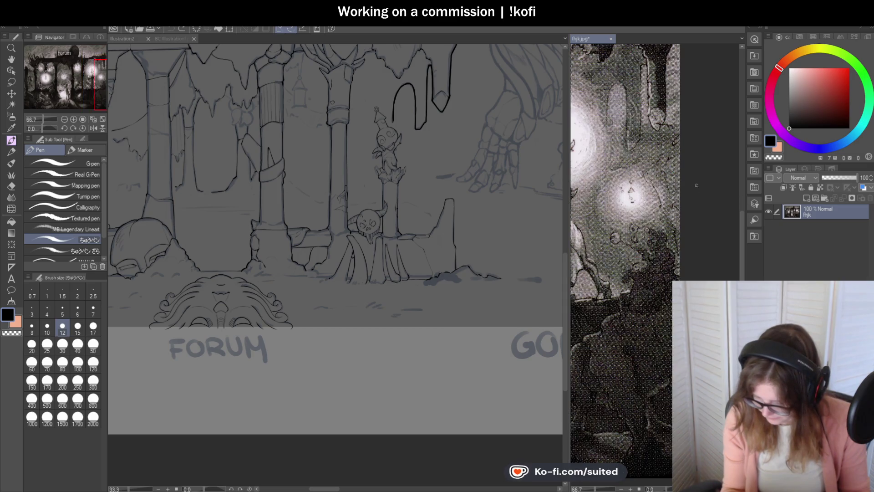
{"action": "scroll", "coordinate": [711, 211], "scroll_direction": "down", "scroll_amount": 2}
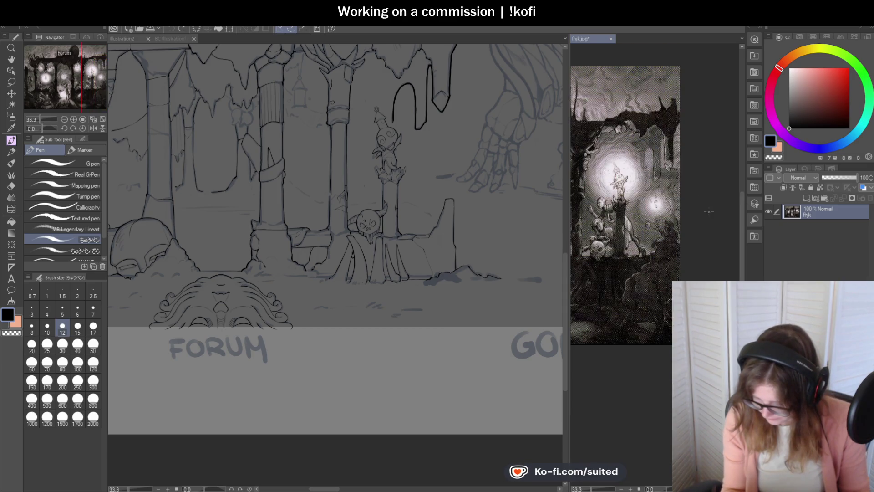
{"action": "scroll", "coordinate": [585, 181], "scroll_direction": "up", "scroll_amount": 2}
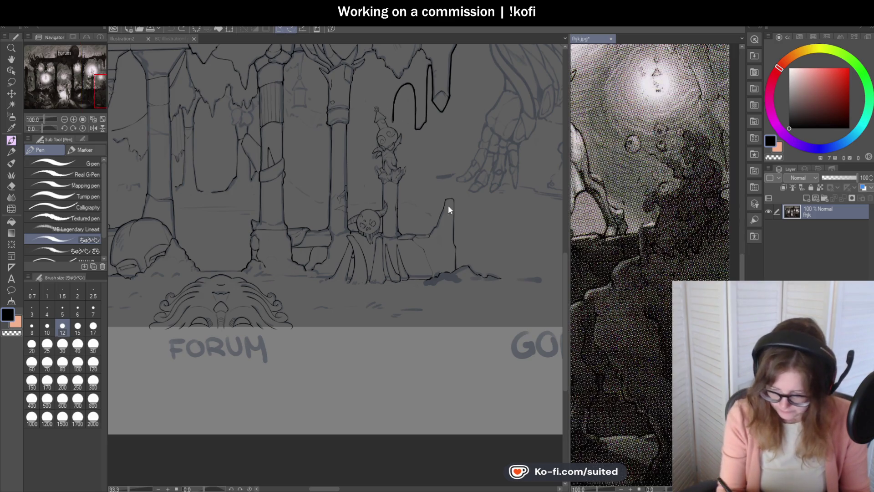
{"action": "scroll", "coordinate": [585, 182], "scroll_direction": "down", "scroll_amount": 2}
{"action": "left_click", "coordinate": [155, 40]}
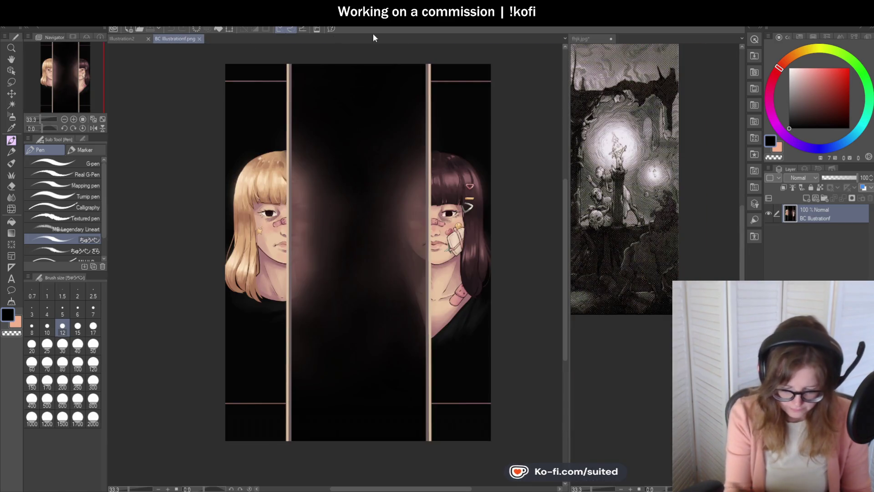
{"action": "left_click", "coordinate": [129, 39]}
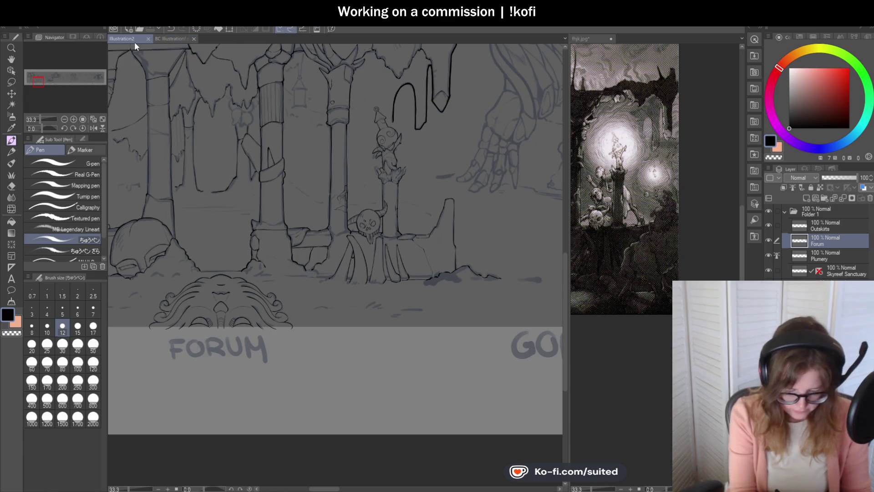
{"action": "left_click_drag", "start_coordinate": [117, 40], "coordinate": [177, 39]}
Darken and extend the arch's left curve.
{"action": "scroll", "coordinate": [380, 98], "scroll_direction": "up", "scroll_amount": 3}
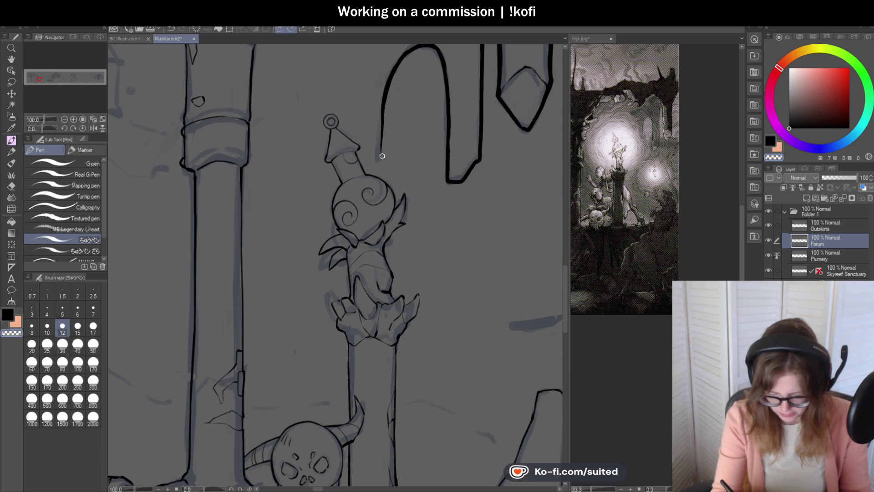
{"action": "left_click_drag", "start_coordinate": [397, 69], "coordinate": [384, 107]}
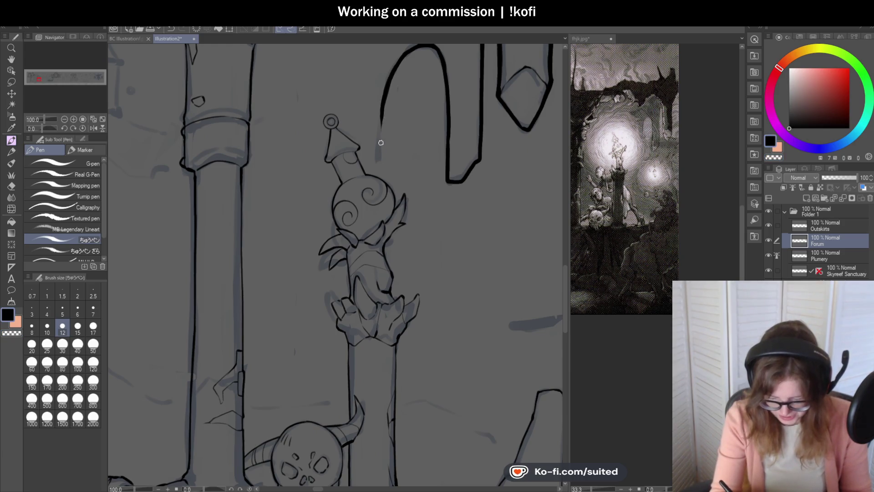
{"action": "scroll", "coordinate": [380, 159], "scroll_direction": "down", "scroll_amount": 4}
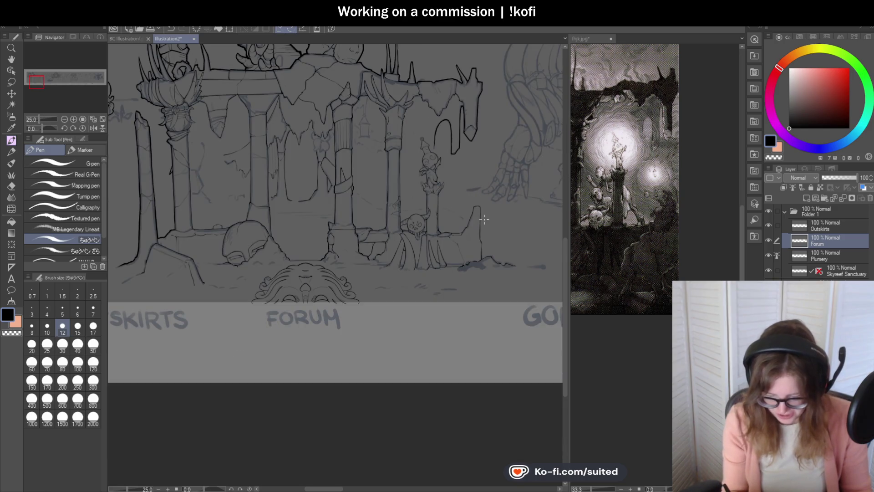
{"action": "scroll", "coordinate": [437, 157], "scroll_direction": "up", "scroll_amount": 5}
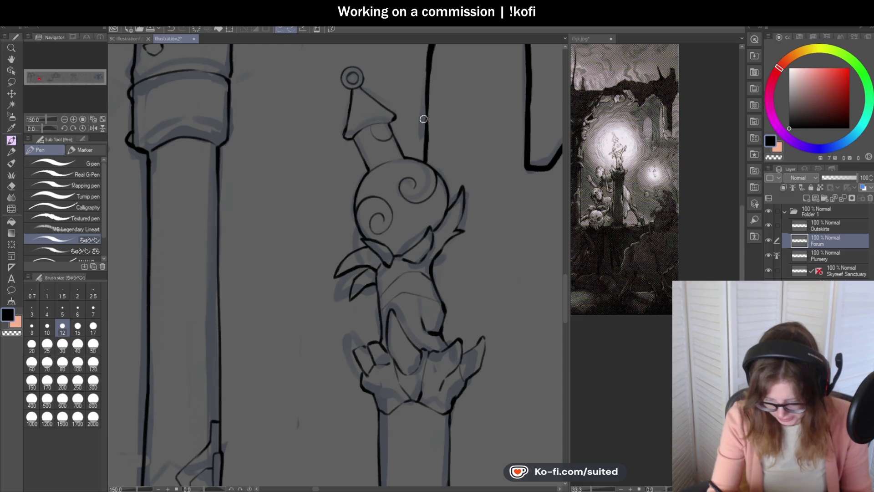
{"action": "scroll", "coordinate": [433, 137], "scroll_direction": "down", "scroll_amount": 3}
{"action": "scroll", "coordinate": [523, 249], "scroll_direction": "down", "scroll_amount": 2}
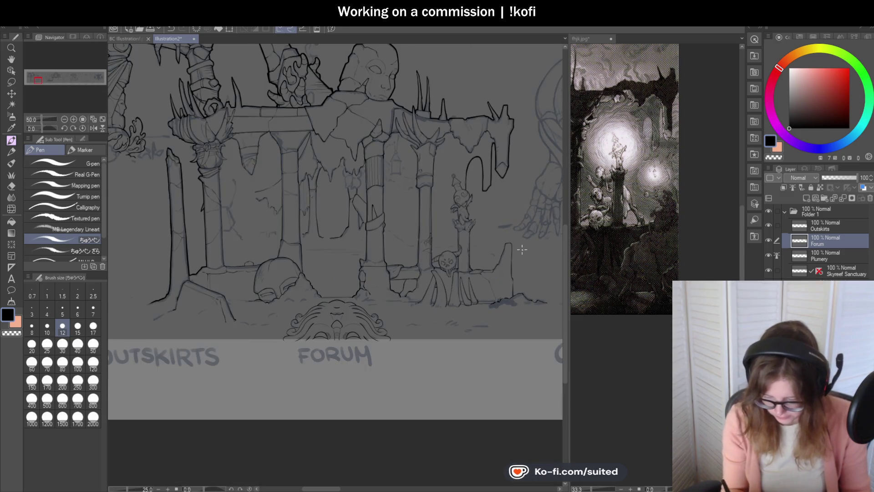
{"action": "scroll", "coordinate": [460, 214], "scroll_direction": "up", "scroll_amount": 5}
Ink the line right of the figure, its round head's right outline and the spike's right edge.
{"action": "left_click_drag", "start_coordinate": [454, 180], "coordinate": [455, 235]}
{"action": "scroll", "coordinate": [361, 175], "scroll_direction": "up", "scroll_amount": 4}
{"action": "mouse_move", "coordinate": [321, 159]}
{"action": "left_mouse_down"}
{"action": "mouse_move", "coordinate": [373, 237]}
{"action": "mouse_move", "coordinate": [366, 285]}
{"action": "mouse_move", "coordinate": [412, 203]}
{"action": "mouse_move", "coordinate": [416, 266]}
{"action": "left_mouse_up"}
{"action": "scroll", "coordinate": [445, 183], "scroll_direction": "down", "scroll_amount": 2}
{"action": "scroll", "coordinate": [447, 183], "scroll_direction": "up", "scroll_amount": 2}
{"action": "mouse_move", "coordinate": [412, 148]}
{"action": "left_mouse_down"}
{"action": "mouse_move", "coordinate": [377, 285]}
{"action": "mouse_move", "coordinate": [326, 346]}
{"action": "left_mouse_up"}
{"action": "scroll", "coordinate": [326, 346], "scroll_direction": "down", "scroll_amount": 3}
{"action": "scroll", "coordinate": [377, 287], "scroll_direction": "up", "scroll_amount": 3}
Ink the figure's body outline, the jagged edge by its feet and its base.
{"action": "left_click_drag", "start_coordinate": [344, 131], "coordinate": [385, 356]}
{"action": "scroll", "coordinate": [451, 226], "scroll_direction": "down", "scroll_amount": 2}
{"action": "scroll", "coordinate": [354, 277], "scroll_direction": "up", "scroll_amount": 3}
{"action": "mouse_move", "coordinate": [294, 287]}
{"action": "left_mouse_down"}
{"action": "mouse_move", "coordinate": [340, 237]}
{"action": "mouse_move", "coordinate": [377, 300]}
{"action": "mouse_move", "coordinate": [377, 322]}
{"action": "mouse_move", "coordinate": [464, 232]}
{"action": "mouse_move", "coordinate": [478, 234]}
{"action": "left_mouse_up"}
{"action": "scroll", "coordinate": [446, 237], "scroll_direction": "down", "scroll_amount": 5}
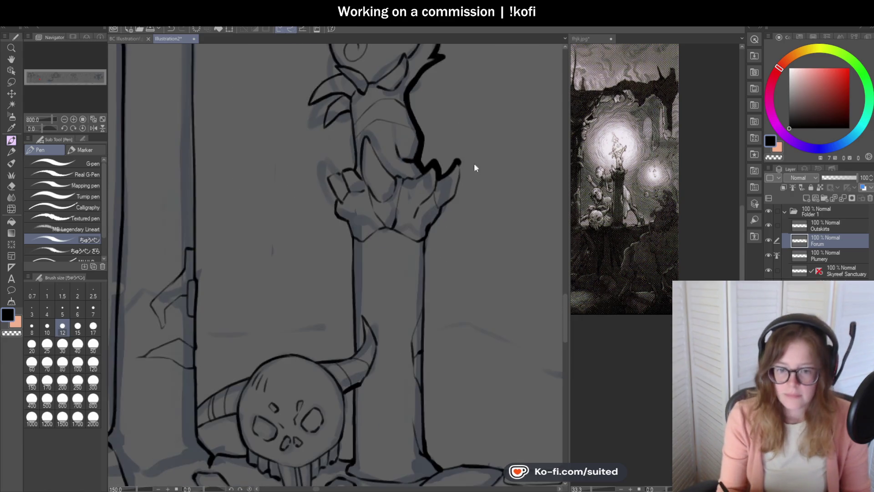
{"action": "scroll", "coordinate": [469, 159], "scroll_direction": "up", "scroll_amount": 1}
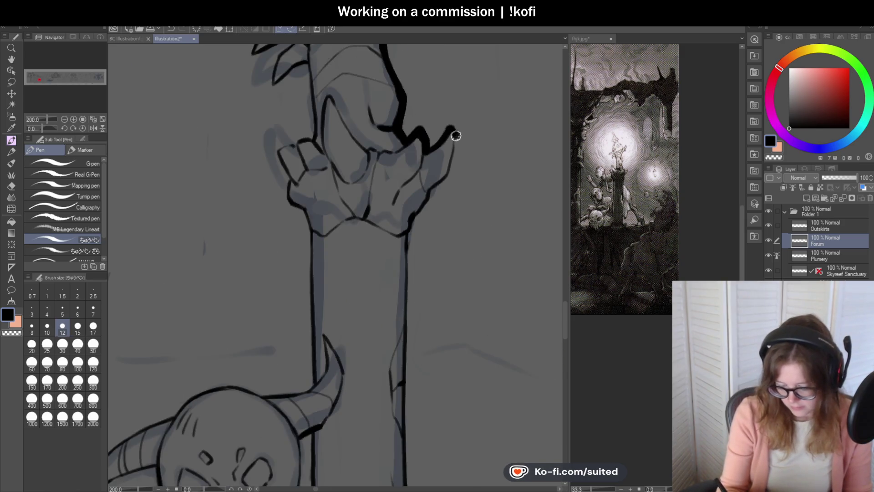
{"action": "scroll", "coordinate": [456, 137], "scroll_direction": "up", "scroll_amount": 2}
{"action": "mouse_move", "coordinate": [456, 136]}
{"action": "left_mouse_down"}
{"action": "mouse_move", "coordinate": [449, 191]}
{"action": "mouse_move", "coordinate": [410, 224]}
{"action": "mouse_move", "coordinate": [372, 297]}
{"action": "left_mouse_up"}
Ink the pillar's right edge, redrawing the line longer after an undo.
{"action": "scroll", "coordinate": [372, 297], "scroll_direction": "down", "scroll_amount": 3}
{"action": "scroll", "coordinate": [416, 260], "scroll_direction": "up", "scroll_amount": 2}
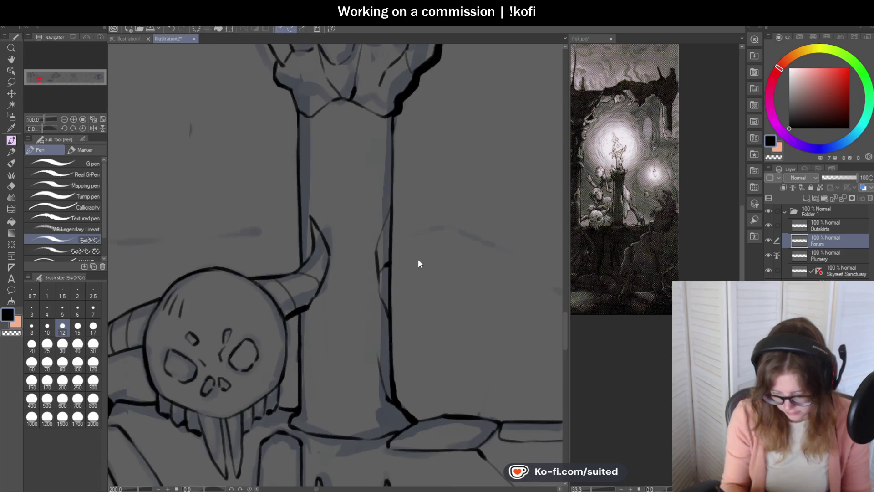
{"action": "left_click_drag", "start_coordinate": [396, 107], "coordinate": [394, 319]}
{"action": "key", "text": "ctrl+z"}
{"action": "key", "text": "ctrl+z"}
{"action": "left_click_drag", "start_coordinate": [394, 121], "coordinate": [396, 408]}
{"action": "scroll", "coordinate": [398, 242], "scroll_direction": "down", "scroll_amount": 2}
{"action": "scroll", "coordinate": [459, 380], "scroll_direction": "up", "scroll_amount": 1}
{"action": "scroll", "coordinate": [423, 337], "scroll_direction": "up", "scroll_amount": 4}
Thicken the pillar-ledge junction and the ledge's top and right edges.
{"action": "mouse_move", "coordinate": [273, 202]}
{"action": "left_mouse_down"}
{"action": "mouse_move", "coordinate": [319, 245]}
{"action": "mouse_move", "coordinate": [449, 230]}
{"action": "mouse_move", "coordinate": [494, 239]}
{"action": "left_mouse_up"}
{"action": "scroll", "coordinate": [359, 243], "scroll_direction": "down", "scroll_amount": 2}
{"action": "left_click_drag", "start_coordinate": [421, 237], "coordinate": [507, 235]}
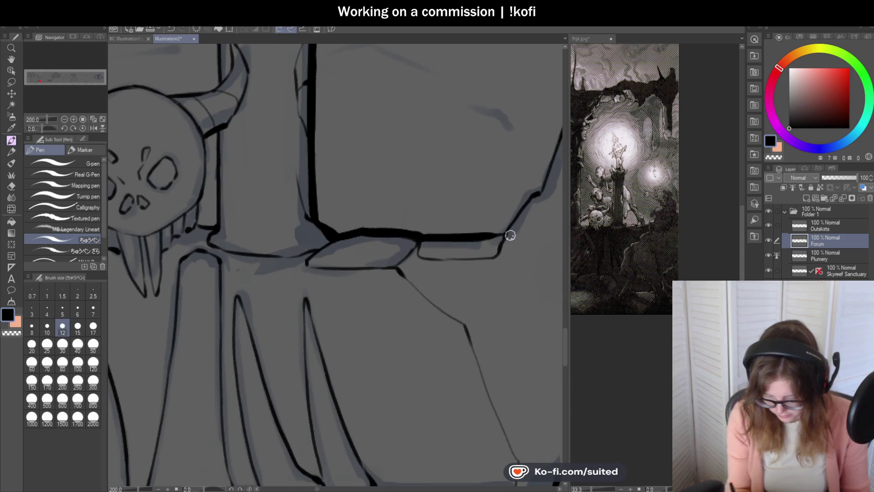
{"action": "scroll", "coordinate": [501, 233], "scroll_direction": "up", "scroll_amount": 2}
{"action": "key", "text": "ctrl+z"}
{"action": "mouse_move", "coordinate": [348, 245]}
{"action": "left_mouse_down"}
{"action": "mouse_move", "coordinate": [437, 246]}
{"action": "mouse_move", "coordinate": [506, 230]}
{"action": "left_mouse_up"}
{"action": "scroll", "coordinate": [441, 226], "scroll_direction": "down", "scroll_amount": 2}
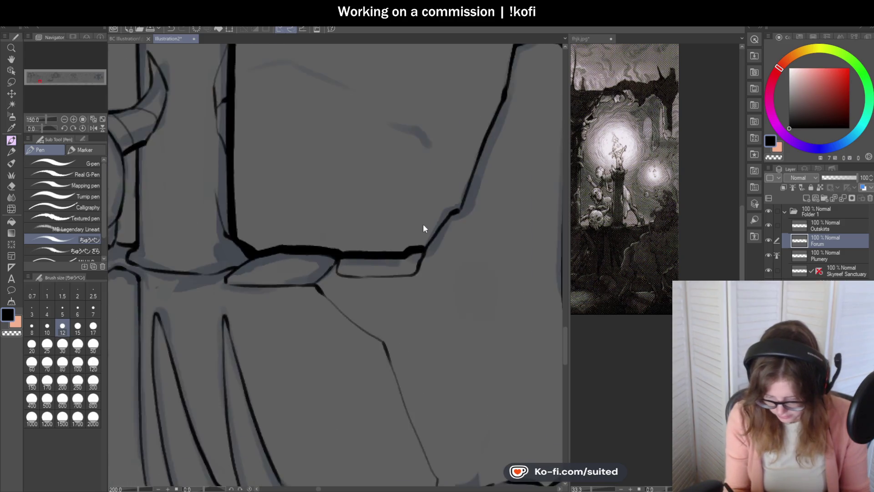
{"action": "scroll", "coordinate": [422, 228], "scroll_direction": "up", "scroll_amount": 2}
{"action": "left_click_drag", "start_coordinate": [420, 260], "coordinate": [485, 188]}
{"action": "scroll", "coordinate": [445, 203], "scroll_direction": "down", "scroll_amount": 3}
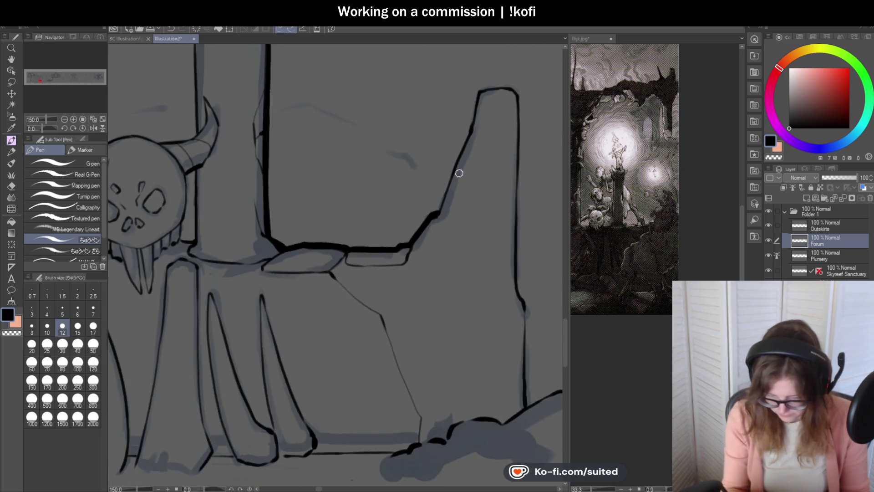
{"action": "scroll", "coordinate": [458, 172], "scroll_direction": "up", "scroll_amount": 1}
Re-ink the broken wall's diagonal edge up to its corner and its right vertical edge.
{"action": "left_click_drag", "start_coordinate": [469, 126], "coordinate": [424, 232]}
{"action": "scroll", "coordinate": [460, 136], "scroll_direction": "down", "scroll_amount": 1}
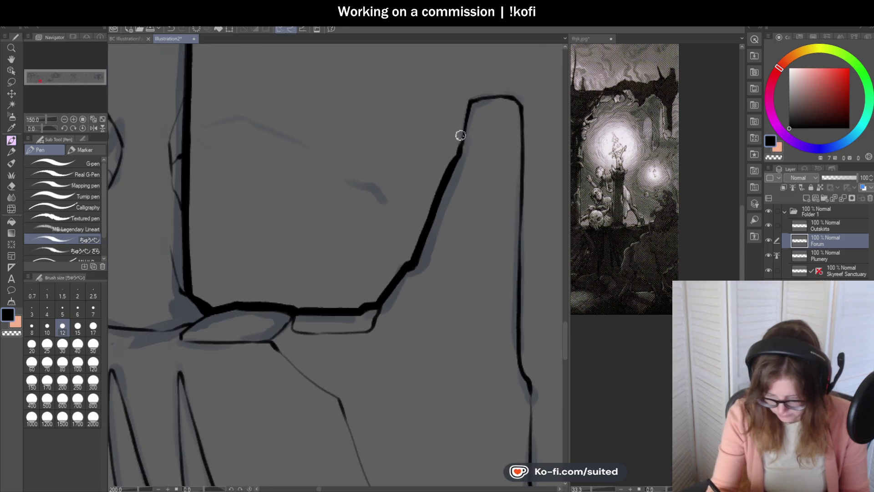
{"action": "mouse_move", "coordinate": [461, 138]}
{"action": "left_mouse_down"}
{"action": "mouse_move", "coordinate": [470, 98]}
{"action": "mouse_move", "coordinate": [519, 97]}
{"action": "left_mouse_up"}
{"action": "scroll", "coordinate": [369, 152], "scroll_direction": "down", "scroll_amount": 1}
{"action": "scroll", "coordinate": [463, 141], "scroll_direction": "up", "scroll_amount": 1}
{"action": "left_click_drag", "start_coordinate": [419, 148], "coordinate": [409, 404]}
{"action": "scroll", "coordinate": [433, 232], "scroll_direction": "down", "scroll_amount": 1}
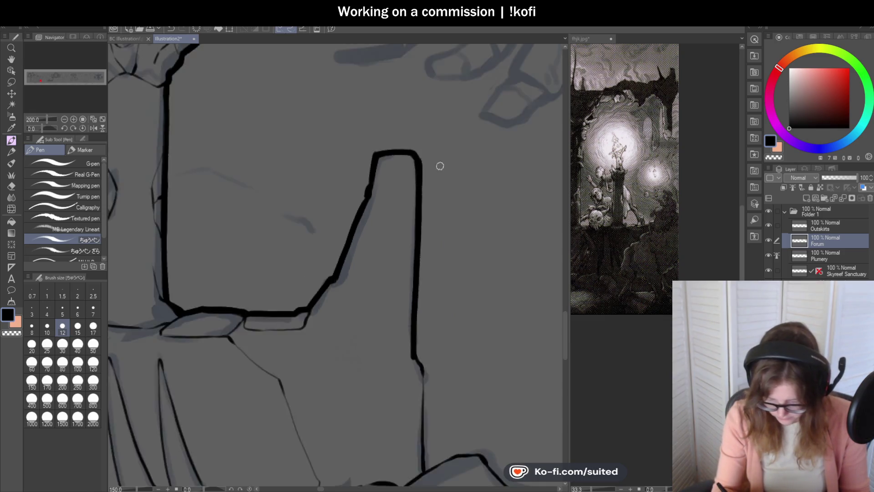
{"action": "scroll", "coordinate": [455, 316], "scroll_direction": "down", "scroll_amount": 2}
{"action": "scroll", "coordinate": [407, 198], "scroll_direction": "up", "scroll_amount": 3}
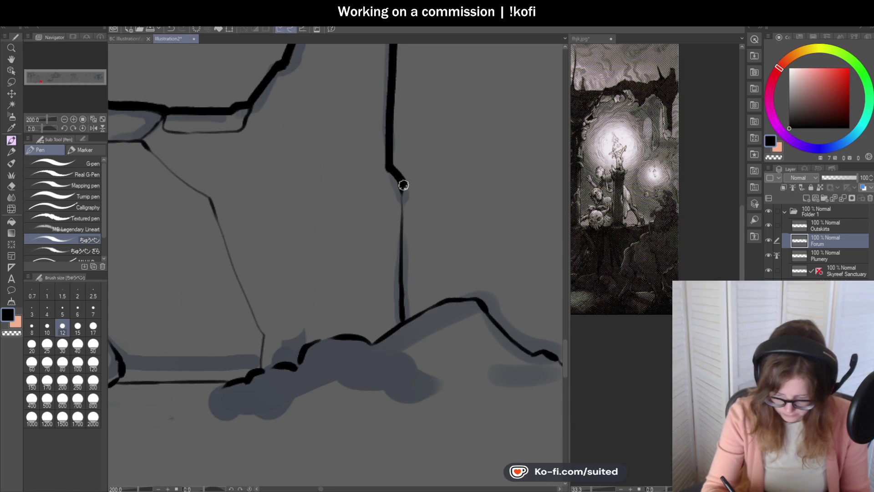
{"action": "left_click_drag", "start_coordinate": [404, 188], "coordinate": [404, 275]}
{"action": "scroll", "coordinate": [407, 318], "scroll_direction": "down", "scroll_amount": 5}
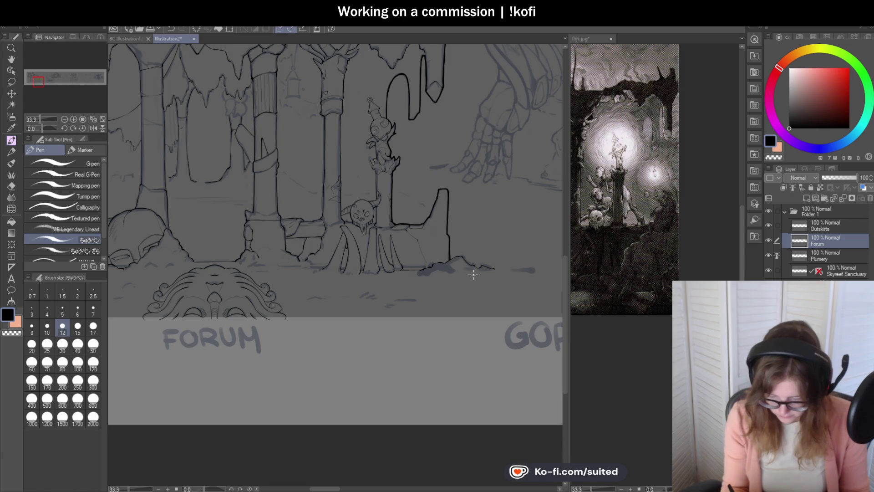
{"action": "scroll", "coordinate": [482, 267], "scroll_direction": "up", "scroll_amount": 5}
Thicken the rocky ground line, its peak and right slope, out to its right end.
{"action": "left_click_drag", "start_coordinate": [410, 231], "coordinate": [478, 205]}
{"action": "scroll", "coordinate": [459, 244], "scroll_direction": "up", "scroll_amount": 2}
{"action": "mouse_move", "coordinate": [305, 185]}
{"action": "left_mouse_down"}
{"action": "mouse_move", "coordinate": [313, 182]}
{"action": "mouse_move", "coordinate": [414, 293]}
{"action": "mouse_move", "coordinate": [430, 298]}
{"action": "left_mouse_up"}
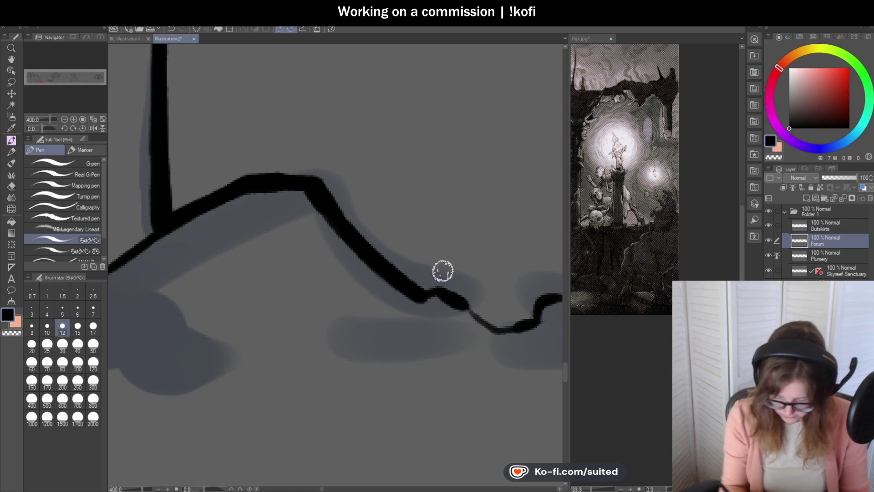
{"action": "scroll", "coordinate": [443, 267], "scroll_direction": "down", "scroll_amount": 2}
{"action": "scroll", "coordinate": [472, 289], "scroll_direction": "up", "scroll_amount": 2}
{"action": "mouse_move", "coordinate": [360, 230]}
{"action": "left_mouse_down"}
{"action": "mouse_move", "coordinate": [396, 261]}
{"action": "mouse_move", "coordinate": [439, 237]}
{"action": "mouse_move", "coordinate": [492, 246]}
{"action": "left_mouse_up"}
{"action": "scroll", "coordinate": [492, 248], "scroll_direction": "down", "scroll_amount": 2}
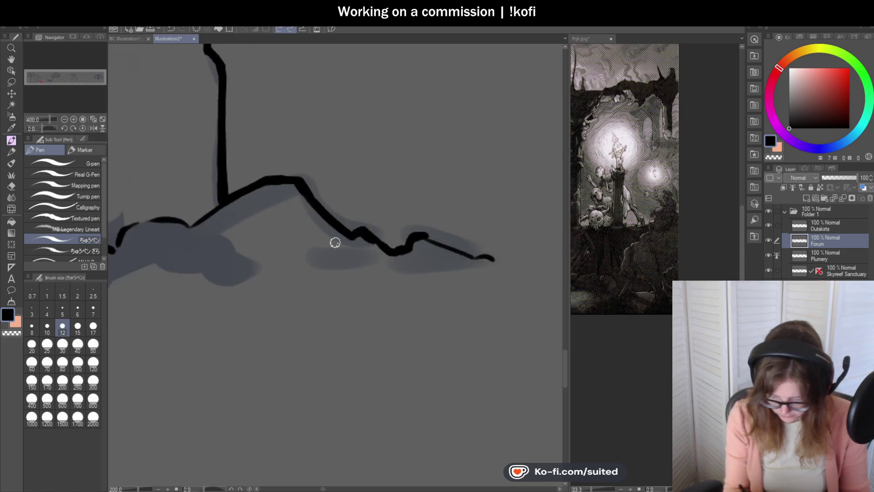
{"action": "scroll", "coordinate": [410, 243], "scroll_direction": "up", "scroll_amount": 2}
{"action": "left_click_drag", "start_coordinate": [379, 214], "coordinate": [490, 261]}
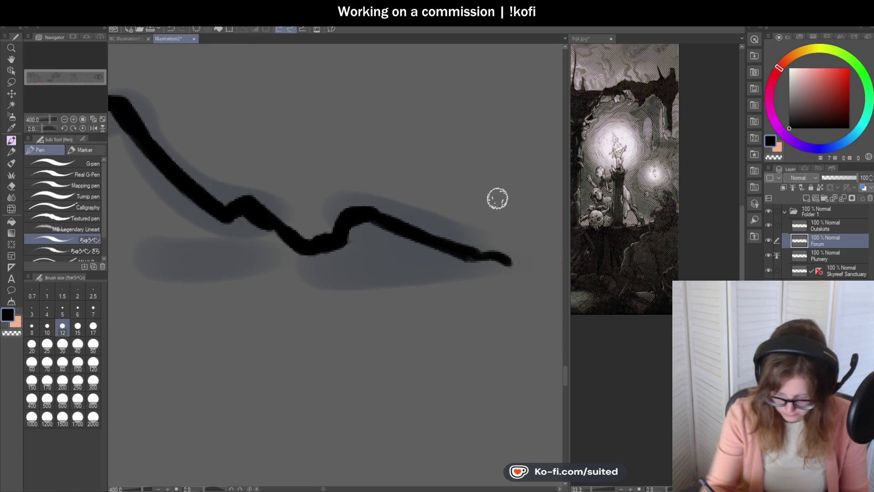
{"action": "scroll", "coordinate": [524, 246], "scroll_direction": "down", "scroll_amount": 6}
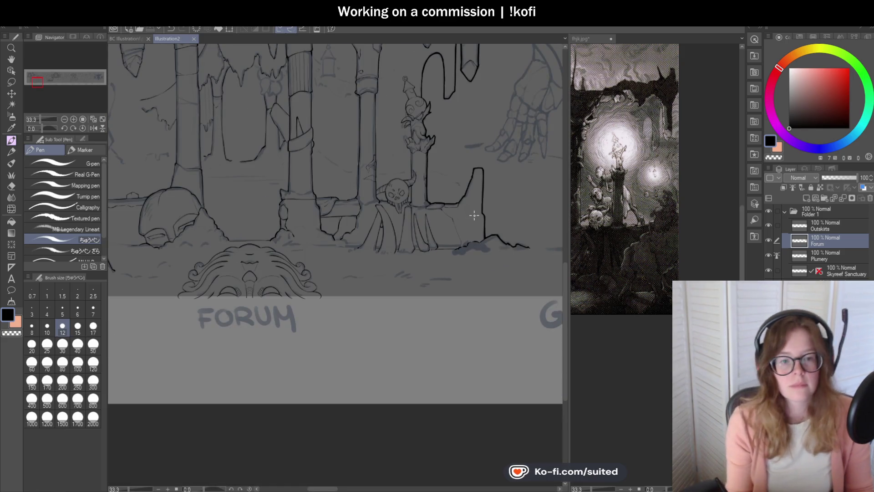
{"action": "scroll", "coordinate": [496, 269], "scroll_direction": "down", "scroll_amount": 2}
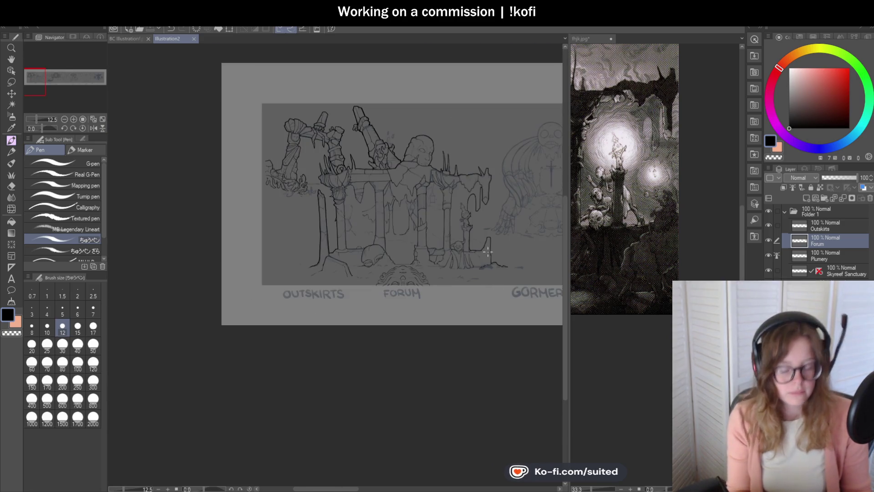
{"action": "scroll", "coordinate": [487, 254], "scroll_direction": "up", "scroll_amount": 2}
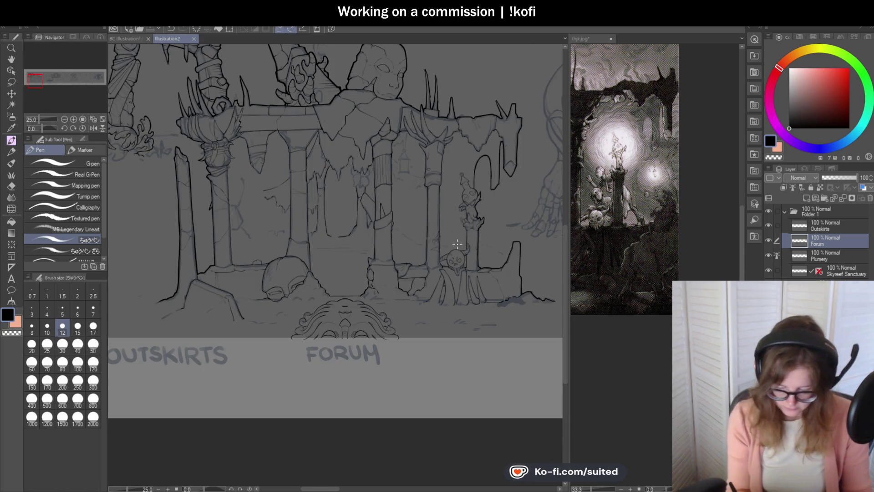
{"action": "scroll", "coordinate": [457, 244], "scroll_direction": "down", "scroll_amount": 2}
{"action": "key", "text": "Delete"}
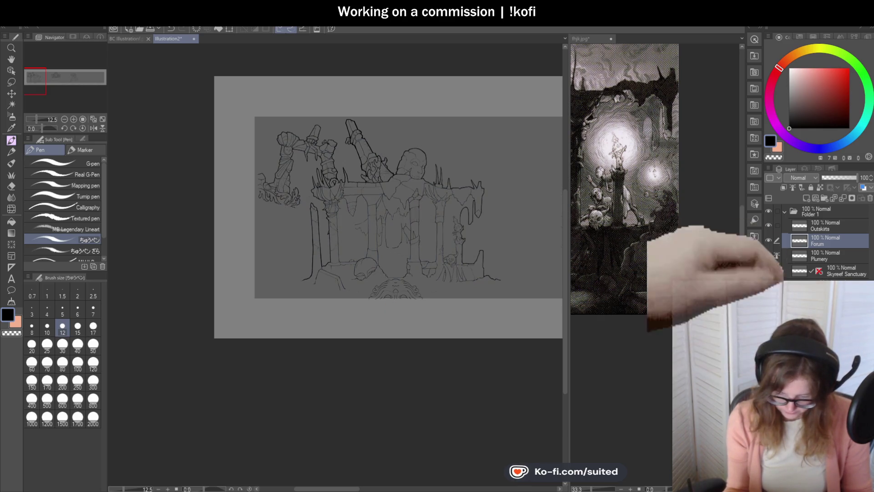
{"action": "scroll", "coordinate": [338, 230], "scroll_direction": "up", "scroll_amount": 2}
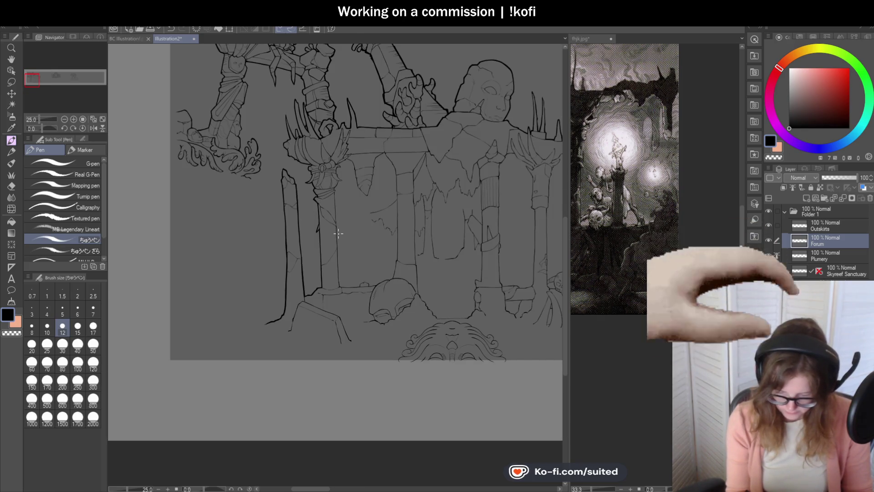
{"action": "scroll", "coordinate": [338, 230], "scroll_direction": "down", "scroll_amount": 2}
{"action": "scroll", "coordinate": [373, 193], "scroll_direction": "up", "scroll_amount": 5}
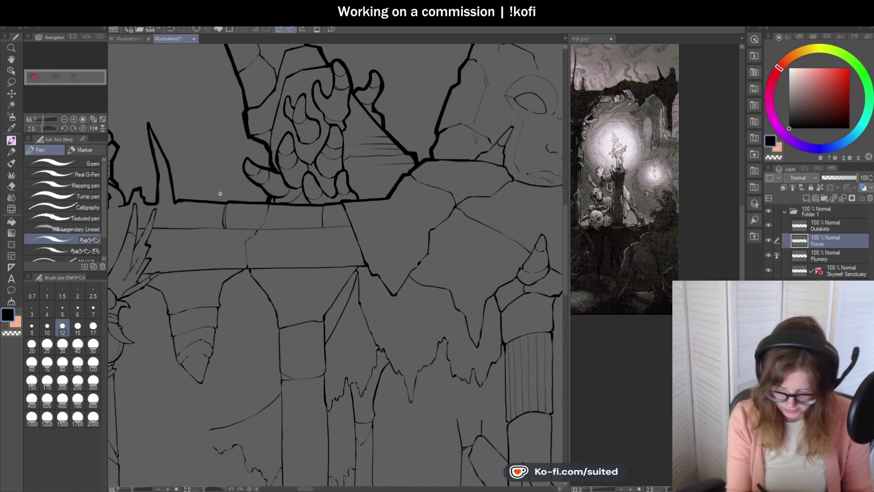
{"action": "scroll", "coordinate": [468, 178], "scroll_direction": "down", "scroll_amount": 3}
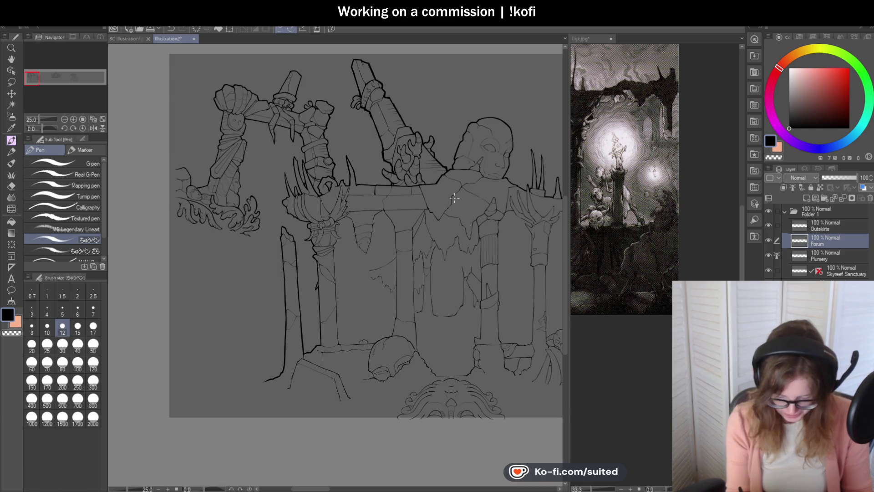
{"action": "scroll", "coordinate": [453, 199], "scroll_direction": "down", "scroll_amount": 2}
{"action": "scroll", "coordinate": [307, 227], "scroll_direction": "up", "scroll_amount": 2}
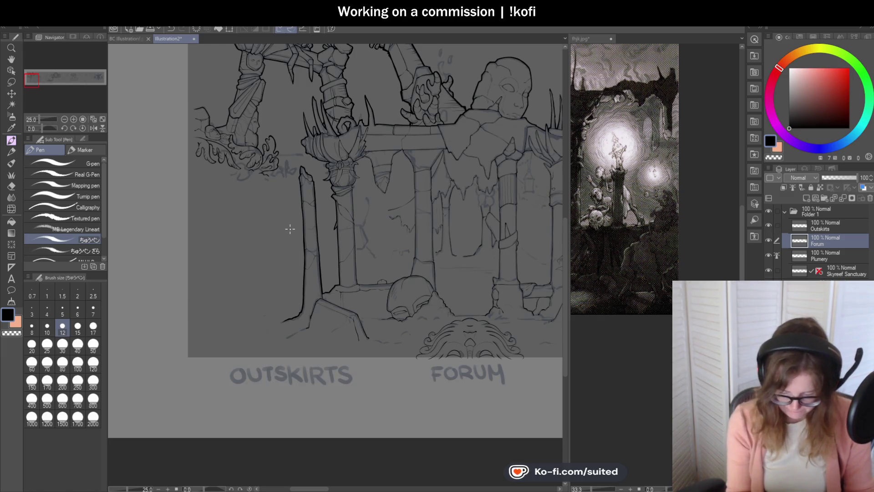
{"action": "scroll", "coordinate": [292, 230], "scroll_direction": "down", "scroll_amount": 2}
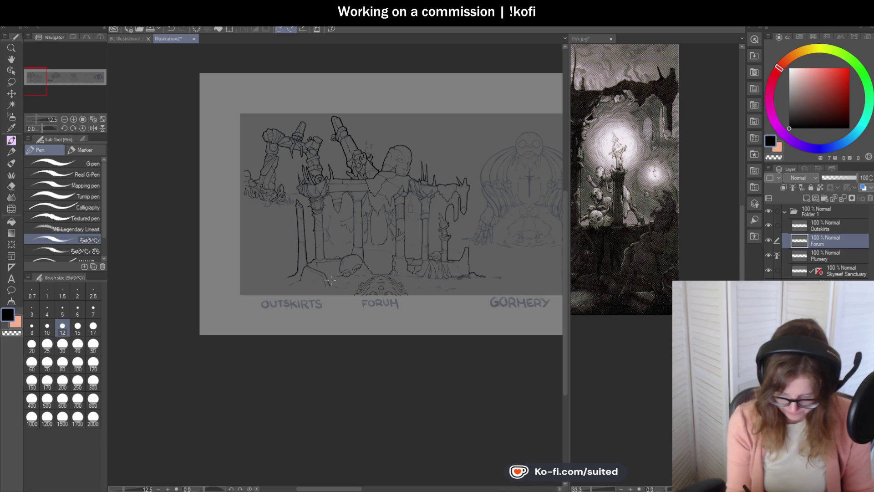
Zoom into the fhjk.jpg reference's lantern-lit pillars and figures, then return to Illustration2.
{"action": "left_click", "coordinate": [596, 61]}
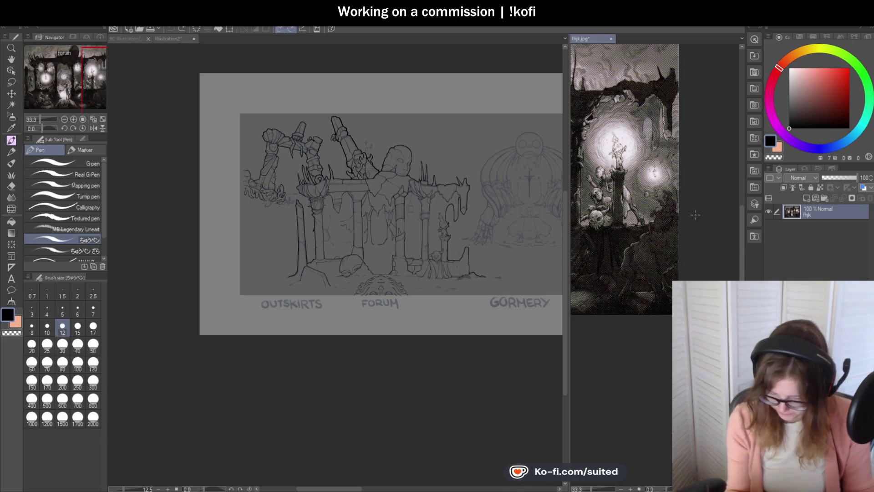
{"action": "scroll", "coordinate": [695, 214], "scroll_direction": "down", "scroll_amount": 3}
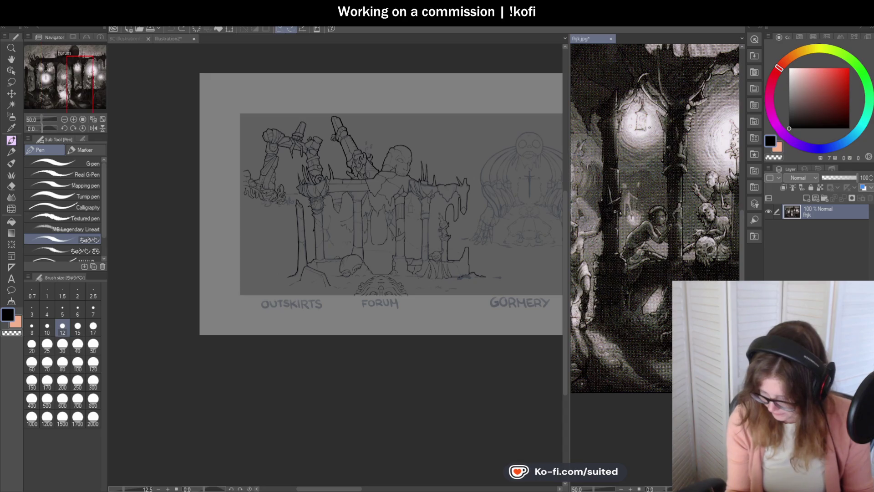
{"action": "scroll", "coordinate": [656, 218], "scroll_direction": "down", "scroll_amount": 1}
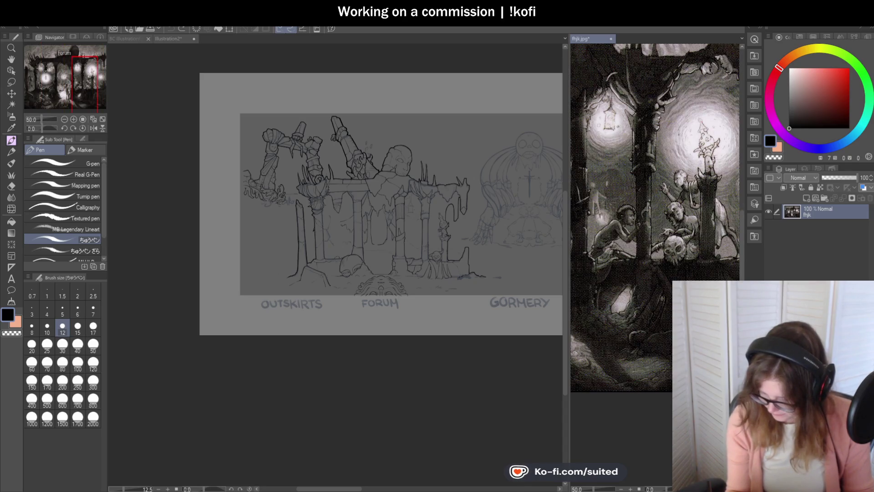
{"action": "scroll", "coordinate": [700, 234], "scroll_direction": "down", "scroll_amount": 2}
{"action": "scroll", "coordinate": [609, 220], "scroll_direction": "up", "scroll_amount": 1}
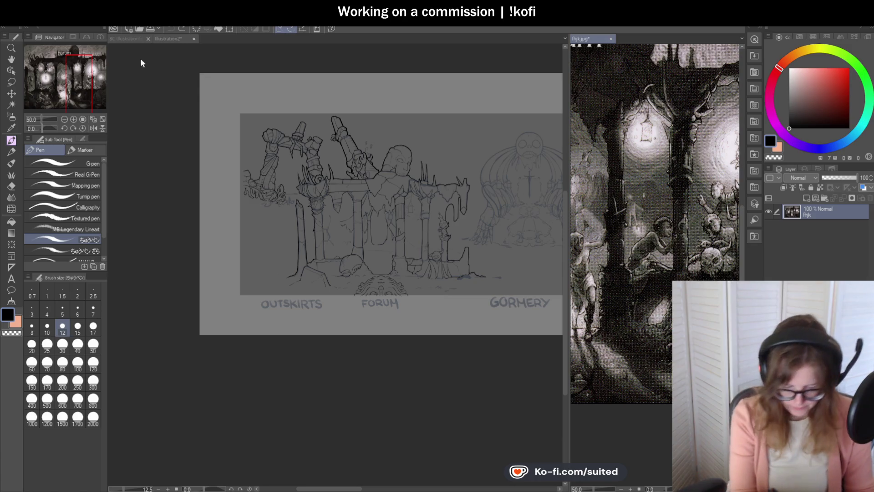
{"action": "left_click", "coordinate": [162, 41]}
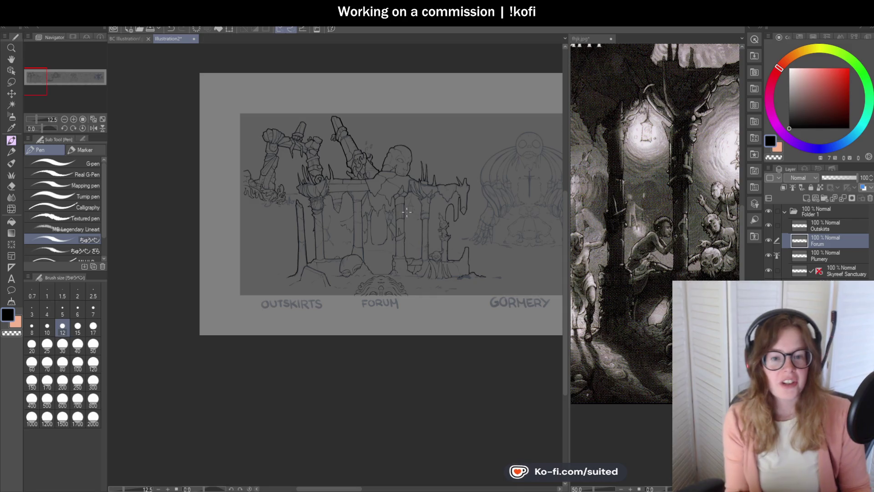
{"action": "scroll", "coordinate": [408, 246], "scroll_direction": "up", "scroll_amount": 4}
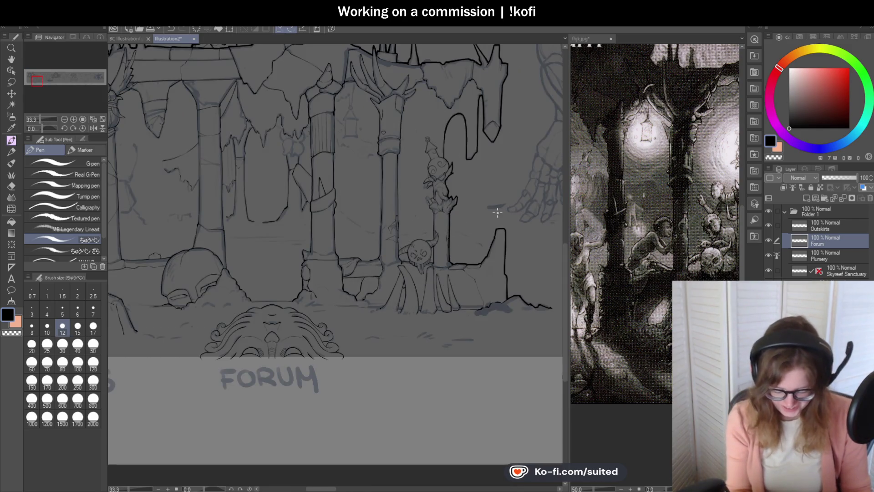
Check the fhjk.jpg reference, then zoom Illustration2 in on the ornament above the column.
{"action": "left_click", "coordinate": [588, 39]}
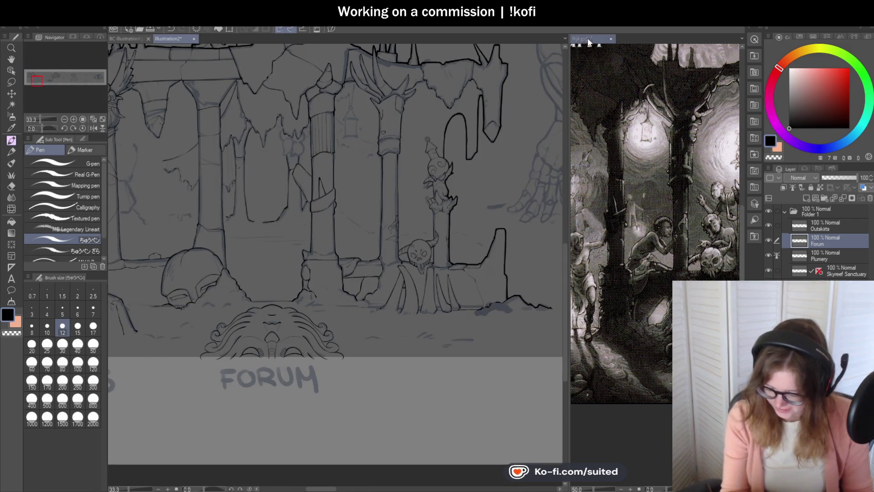
{"action": "scroll", "coordinate": [637, 182], "scroll_direction": "up", "scroll_amount": 2}
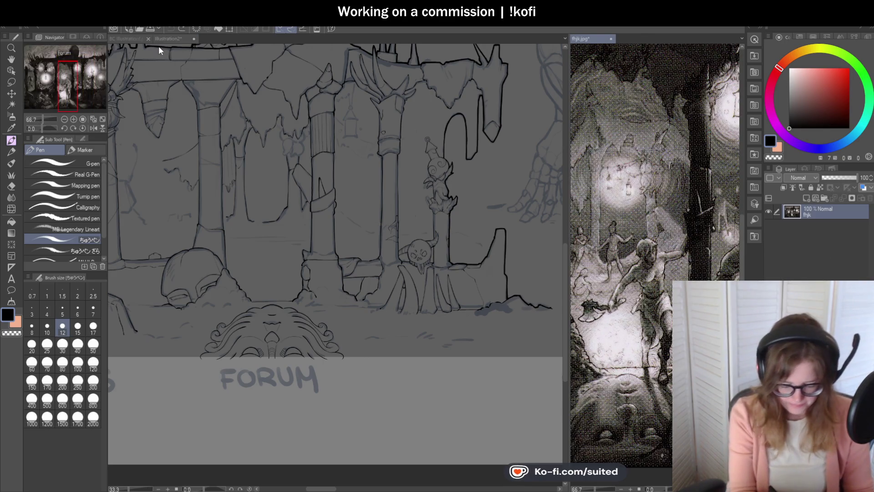
{"action": "left_click", "coordinate": [160, 40]}
{"action": "scroll", "coordinate": [287, 137], "scroll_direction": "up", "scroll_amount": 4}
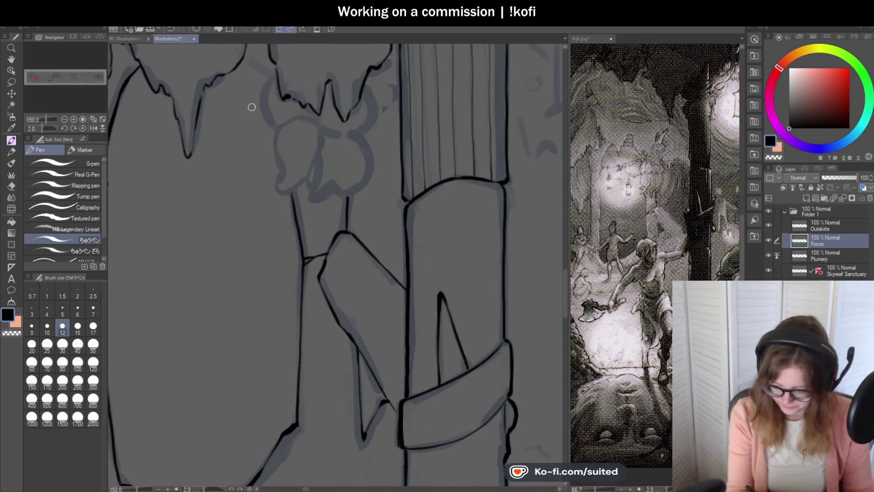
{"action": "scroll", "coordinate": [273, 86], "scroll_direction": "up", "scroll_amount": 1}
{"action": "scroll", "coordinate": [276, 143], "scroll_direction": "up", "scroll_amount": 2}
Ink the ornament's left contour, its descending outline and the bulb's right side.
{"action": "mouse_move", "coordinate": [272, 136]}
{"action": "left_mouse_down"}
{"action": "mouse_move", "coordinate": [266, 195]}
{"action": "mouse_move", "coordinate": [281, 264]}
{"action": "mouse_move", "coordinate": [305, 302]}
{"action": "mouse_move", "coordinate": [353, 265]}
{"action": "left_mouse_up"}
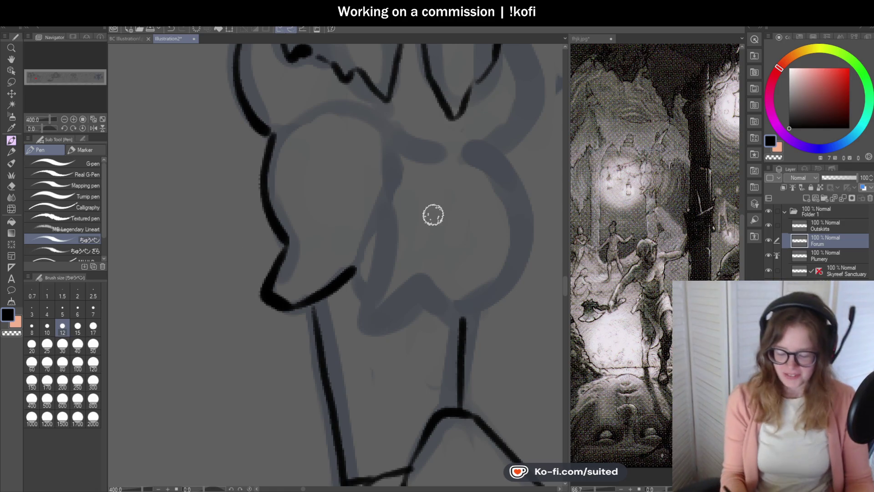
{"action": "scroll", "coordinate": [390, 250], "scroll_direction": "down", "scroll_amount": 3}
{"action": "scroll", "coordinate": [432, 163], "scroll_direction": "up", "scroll_amount": 3}
{"action": "left_click_drag", "start_coordinate": [402, 111], "coordinate": [450, 244]}
{"action": "scroll", "coordinate": [451, 176], "scroll_direction": "down", "scroll_amount": 4}
{"action": "scroll", "coordinate": [463, 204], "scroll_direction": "up", "scroll_amount": 3}
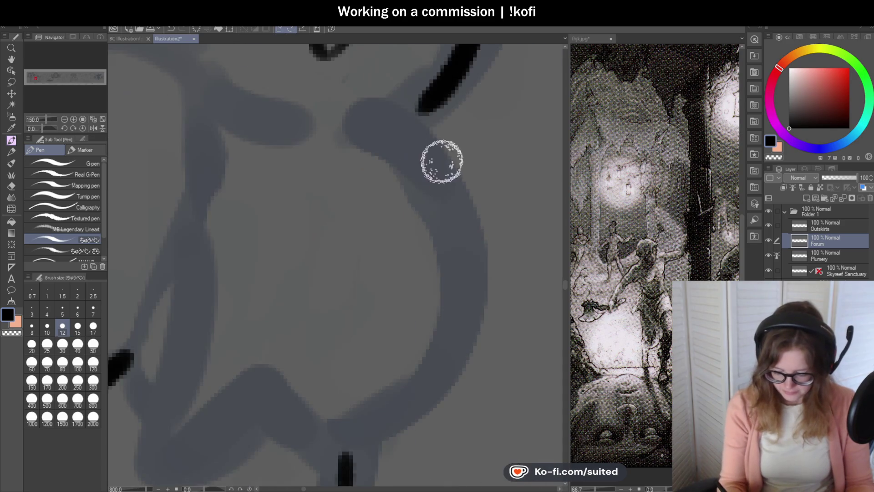
{"action": "left_click_drag", "start_coordinate": [441, 140], "coordinate": [365, 433]}
Ink the ornament's lower outline and join its right curve to the post's top.
{"action": "scroll", "coordinate": [512, 166], "scroll_direction": "down", "scroll_amount": 3}
{"action": "scroll", "coordinate": [512, 166], "scroll_direction": "down", "scroll_amount": 1}
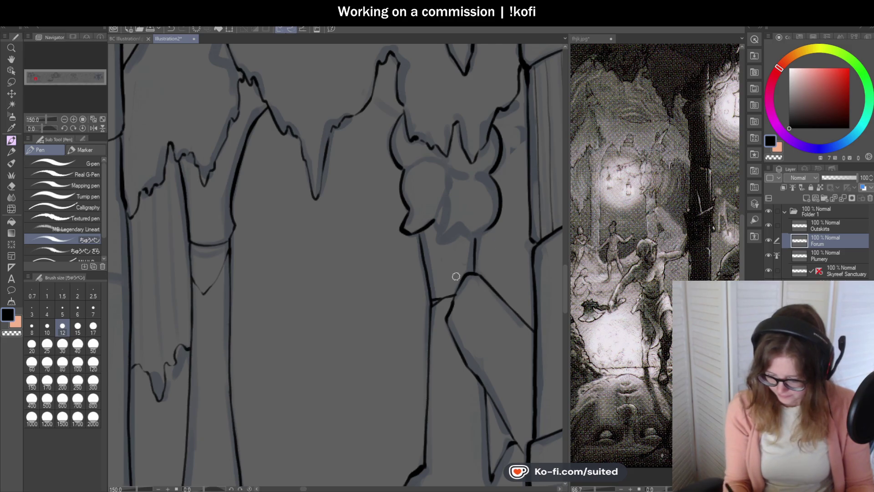
{"action": "scroll", "coordinate": [467, 275], "scroll_direction": "up", "scroll_amount": 4}
{"action": "mouse_move", "coordinate": [342, 176]}
{"action": "left_mouse_down"}
{"action": "mouse_move", "coordinate": [389, 127]}
{"action": "mouse_move", "coordinate": [412, 182]}
{"action": "mouse_move", "coordinate": [514, 84]}
{"action": "mouse_move", "coordinate": [512, 137]}
{"action": "left_mouse_up"}
{"action": "scroll", "coordinate": [428, 221], "scroll_direction": "up", "scroll_amount": 2}
{"action": "scroll", "coordinate": [478, 116], "scroll_direction": "right", "scroll_amount": 2}
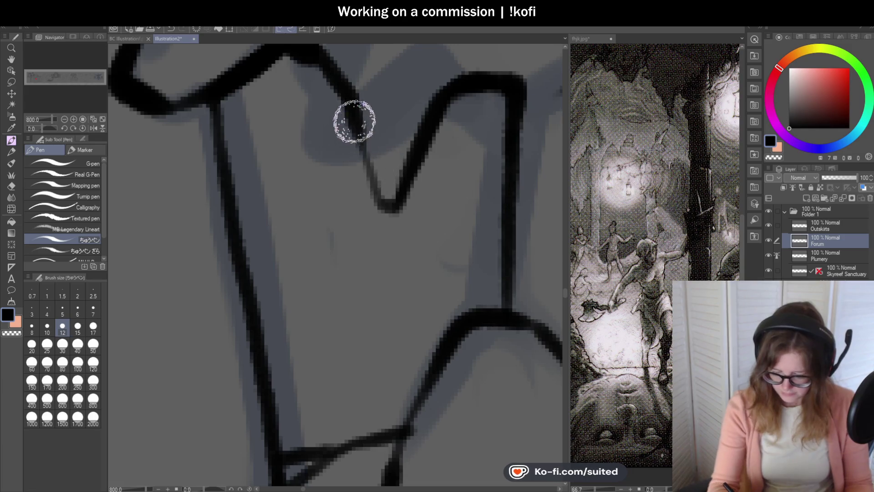
{"action": "scroll", "coordinate": [471, 204], "scroll_direction": "down", "scroll_amount": 7}
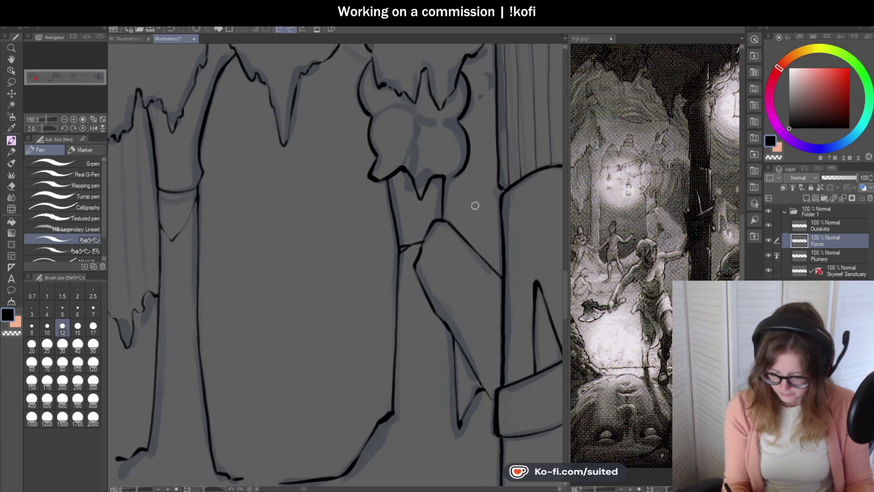
{"action": "scroll", "coordinate": [450, 178], "scroll_direction": "up", "scroll_amount": 7}
{"action": "left_click_drag", "start_coordinate": [471, 164], "coordinate": [416, 187]}
{"action": "scroll", "coordinate": [484, 159], "scroll_direction": "down", "scroll_amount": 8}
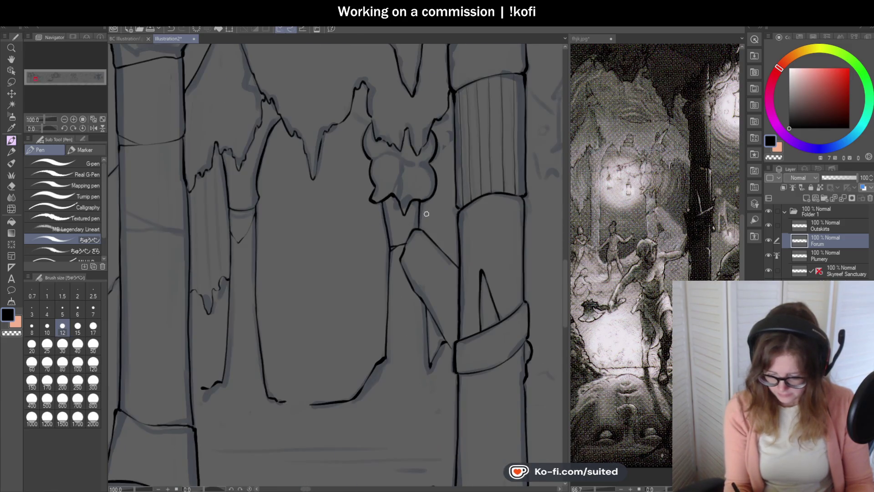
Try short strokes along the left lobe's curve, undoing the unwanted ones.
{"action": "scroll", "coordinate": [416, 208], "scroll_direction": "up", "scroll_amount": 5}
{"action": "mouse_move", "coordinate": [349, 165]}
{"action": "left_mouse_down"}
{"action": "mouse_move", "coordinate": [376, 172]}
{"action": "mouse_move", "coordinate": [443, 153]}
{"action": "left_mouse_up"}
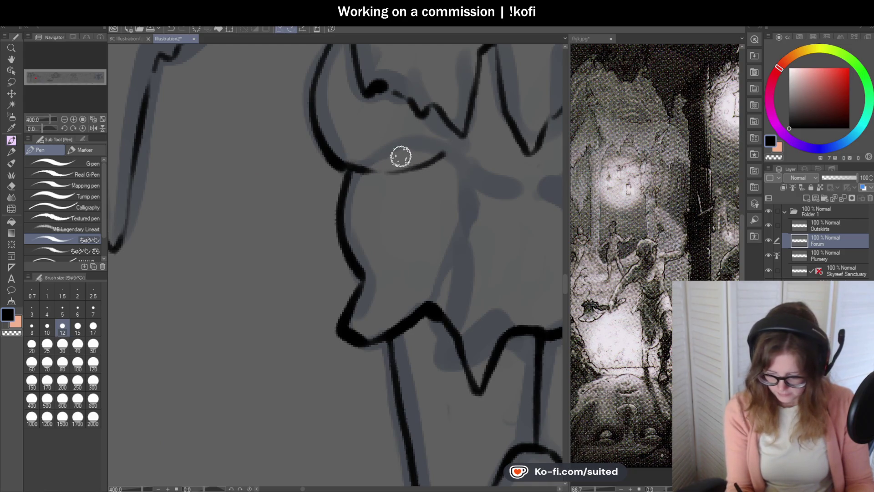
{"action": "scroll", "coordinate": [400, 157], "scroll_direction": "down", "scroll_amount": 3}
{"action": "scroll", "coordinate": [407, 159], "scroll_direction": "up", "scroll_amount": 3}
{"action": "key", "text": "ctrl+z"}
{"action": "left_click_drag", "start_coordinate": [324, 155], "coordinate": [424, 132]}
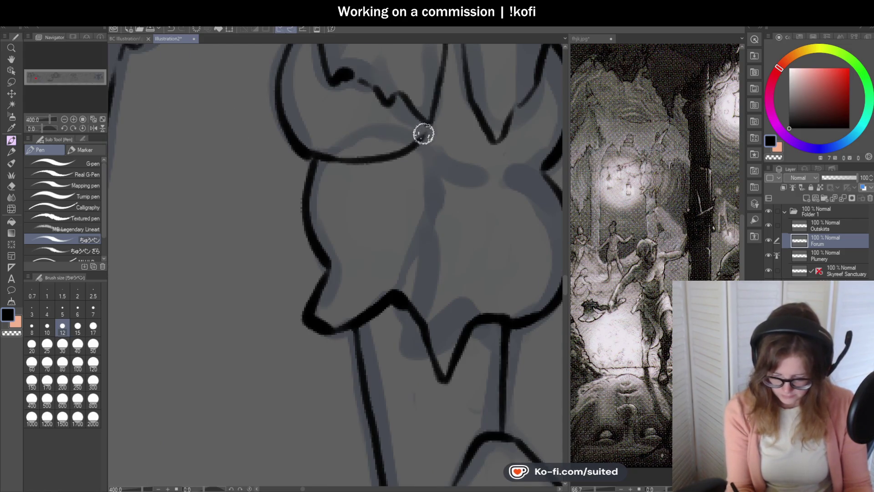
{"action": "key", "text": "ctrl+z"}
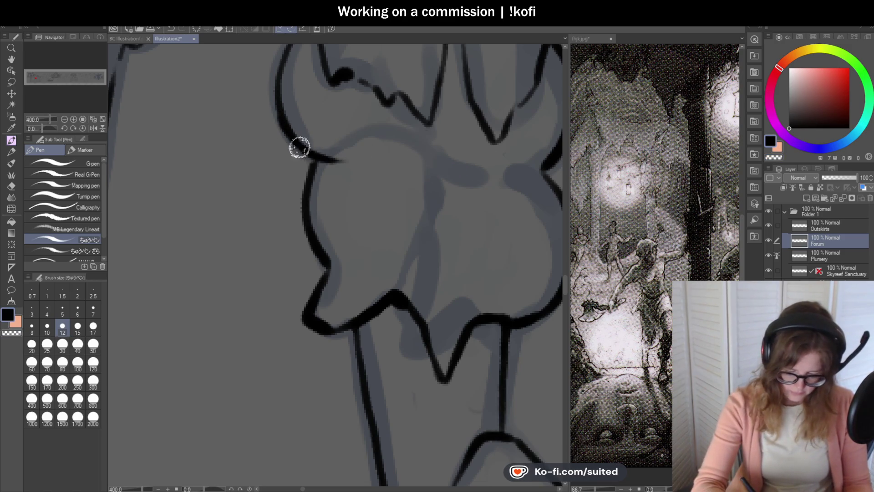
Ink a thick curve down the left lobe's side plus a thin line along its curve.
{"action": "scroll", "coordinate": [335, 121], "scroll_direction": "up", "scroll_amount": 2}
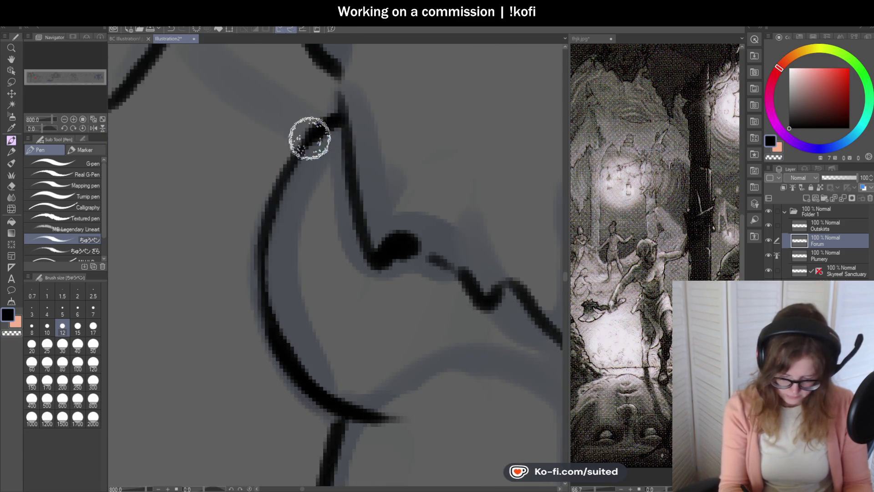
{"action": "left_click_drag", "start_coordinate": [336, 119], "coordinate": [274, 345]}
{"action": "scroll", "coordinate": [353, 170], "scroll_direction": "down", "scroll_amount": 5}
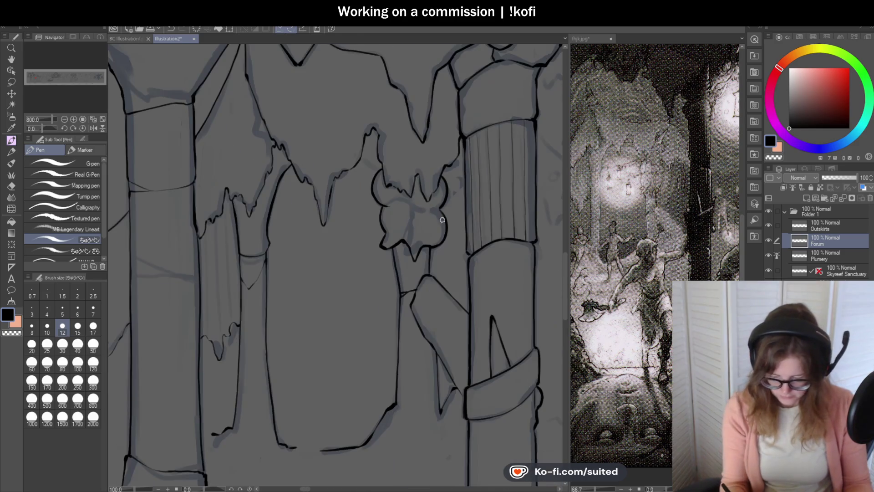
{"action": "scroll", "coordinate": [392, 199], "scroll_direction": "up", "scroll_amount": 4}
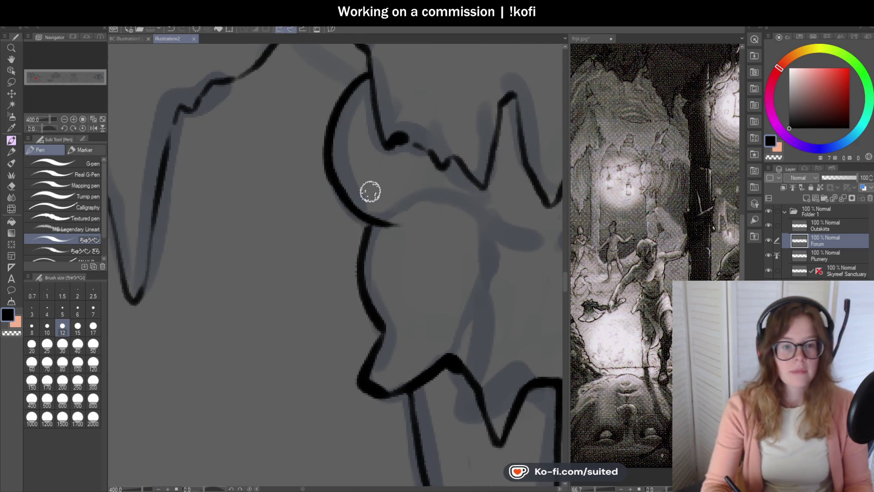
{"action": "scroll", "coordinate": [356, 179], "scroll_direction": "up", "scroll_amount": 2}
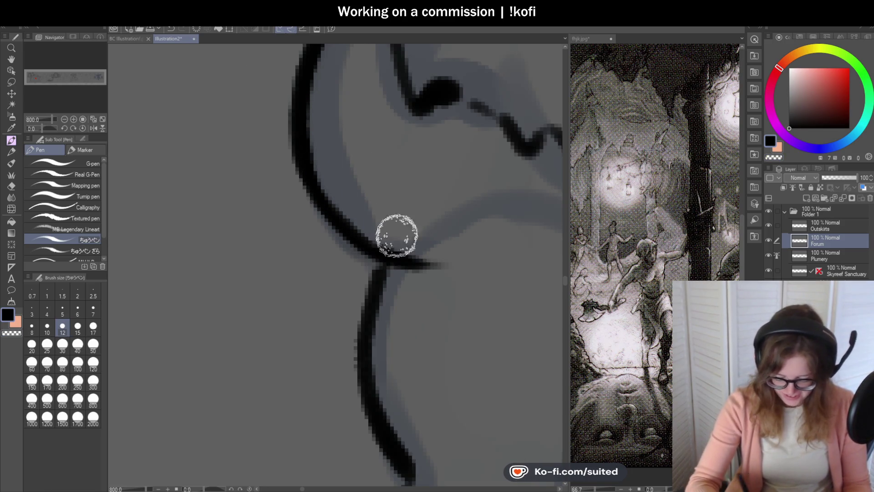
{"action": "scroll", "coordinate": [410, 242], "scroll_direction": "down", "scroll_amount": 3}
{"action": "scroll", "coordinate": [430, 195], "scroll_direction": "up", "scroll_amount": 2}
{"action": "left_click_drag", "start_coordinate": [359, 162], "coordinate": [426, 141]}
{"action": "scroll", "coordinate": [417, 206], "scroll_direction": "down", "scroll_amount": 2}
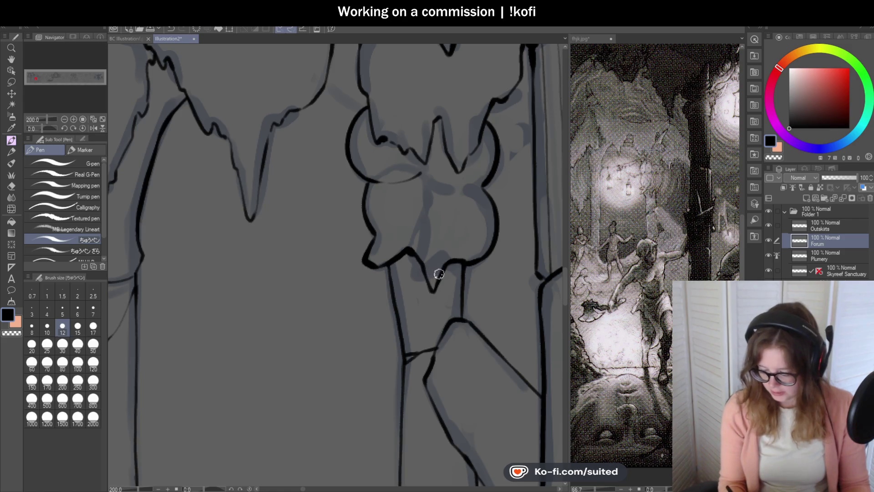
Ink the bulb's edge and a line curving up the ornament's side.
{"action": "scroll", "coordinate": [439, 274], "scroll_direction": "up", "scroll_amount": 3}
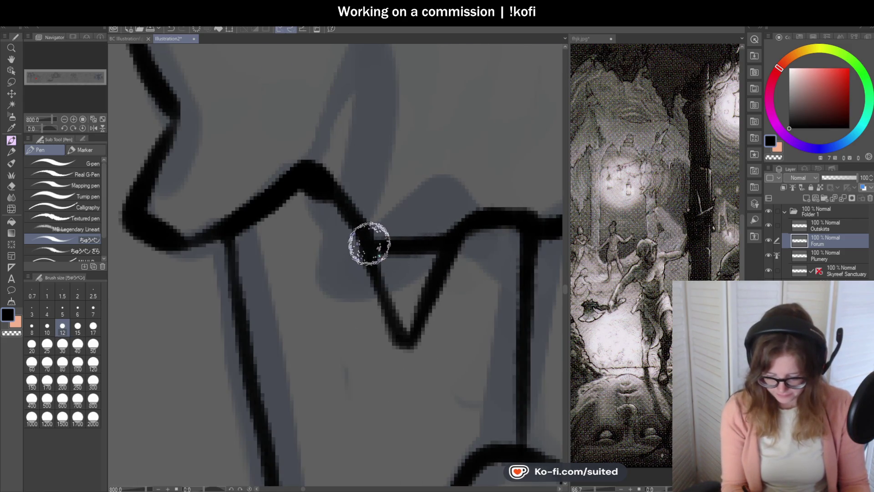
{"action": "scroll", "coordinate": [370, 245], "scroll_direction": "down", "scroll_amount": 5}
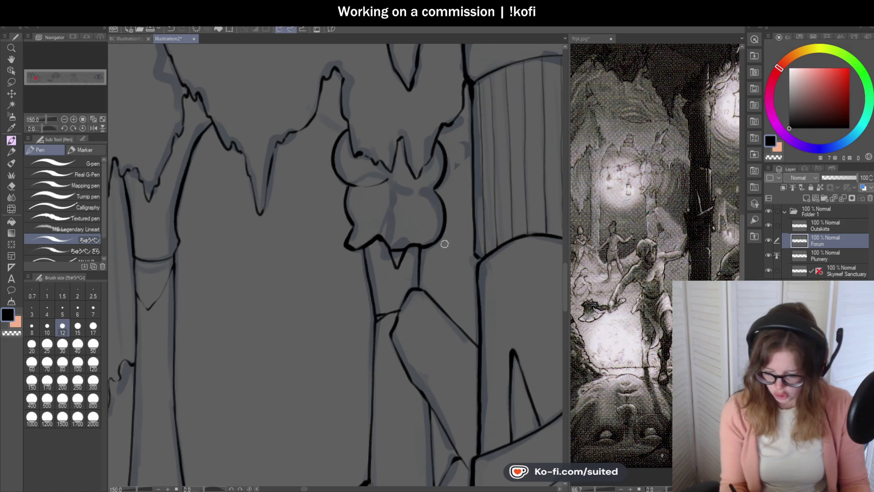
{"action": "scroll", "coordinate": [444, 248], "scroll_direction": "up", "scroll_amount": 3}
{"action": "left_click_drag", "start_coordinate": [439, 185], "coordinate": [328, 164]}
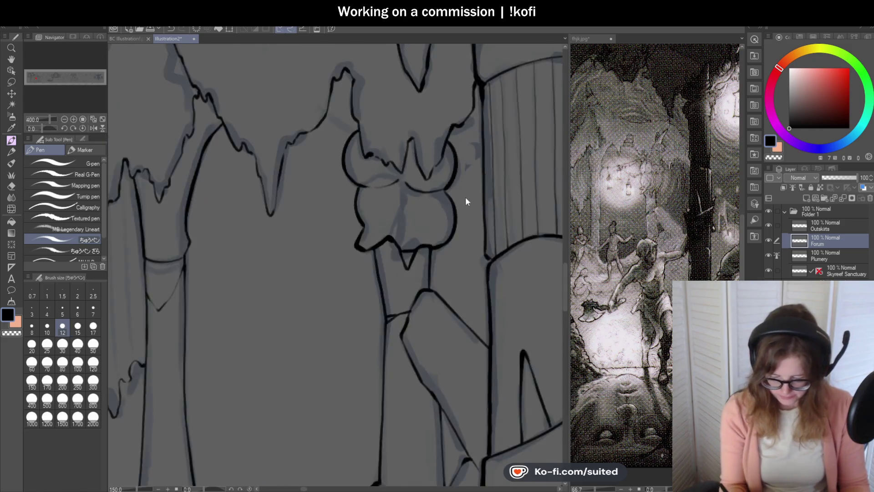
{"action": "scroll", "coordinate": [464, 198], "scroll_direction": "down", "scroll_amount": 4}
{"action": "scroll", "coordinate": [433, 200], "scroll_direction": "up", "scroll_amount": 2}
{"action": "scroll", "coordinate": [465, 191], "scroll_direction": "up", "scroll_amount": 2}
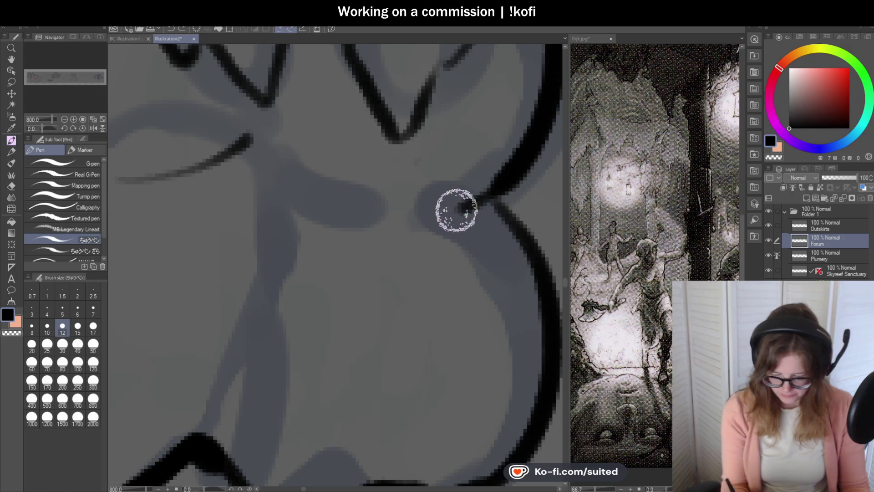
{"action": "scroll", "coordinate": [453, 195], "scroll_direction": "down", "scroll_amount": 2}
{"action": "scroll", "coordinate": [453, 195], "scroll_direction": "down", "scroll_amount": 2}
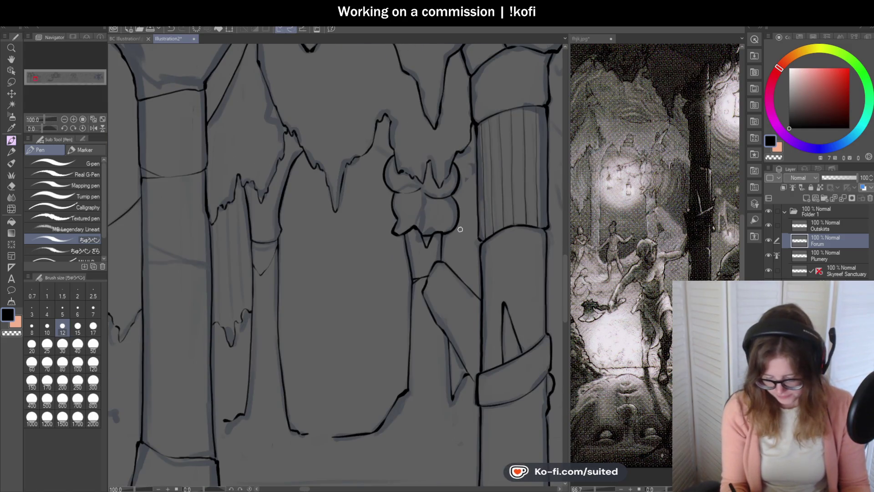
{"action": "scroll", "coordinate": [441, 218], "scroll_direction": "up", "scroll_amount": 4}
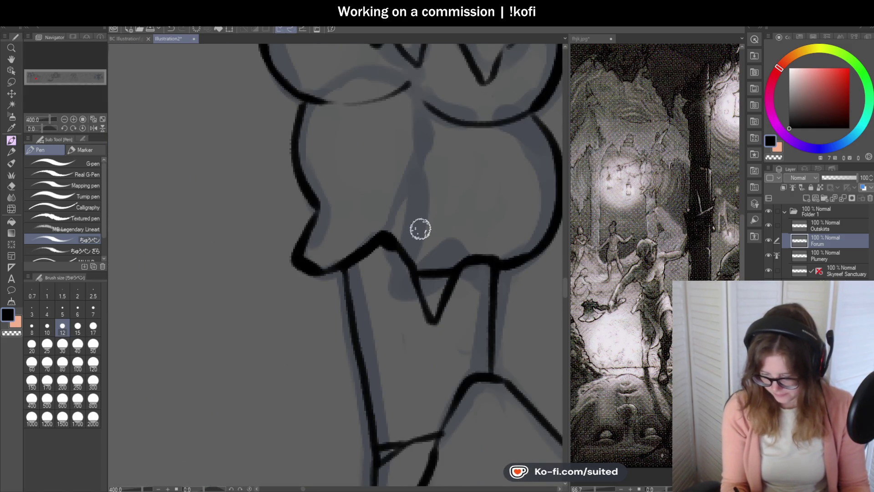
{"action": "left_click_drag", "start_coordinate": [387, 224], "coordinate": [429, 117]}
Ink a curve across the bulb, extend its outline left and close its lower gap.
{"action": "scroll", "coordinate": [410, 214], "scroll_direction": "down", "scroll_amount": 4}
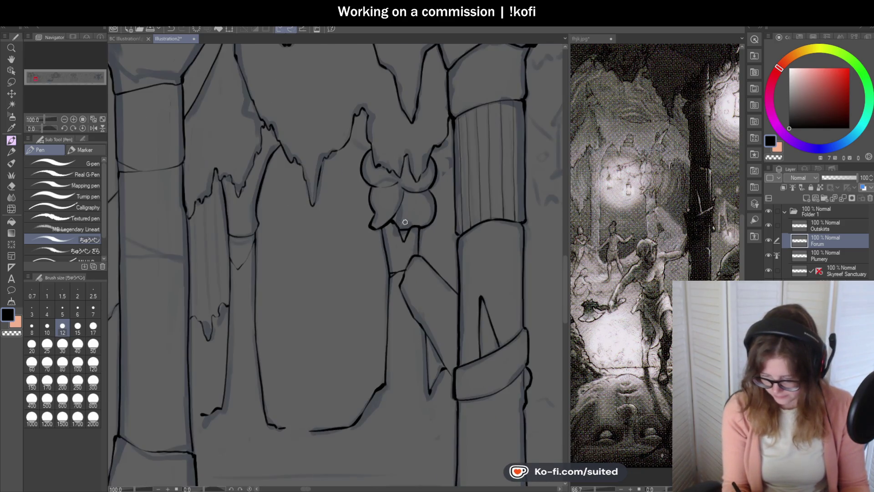
{"action": "scroll", "coordinate": [410, 209], "scroll_direction": "up", "scroll_amount": 6}
{"action": "left_click_drag", "start_coordinate": [468, 143], "coordinate": [268, 303]}
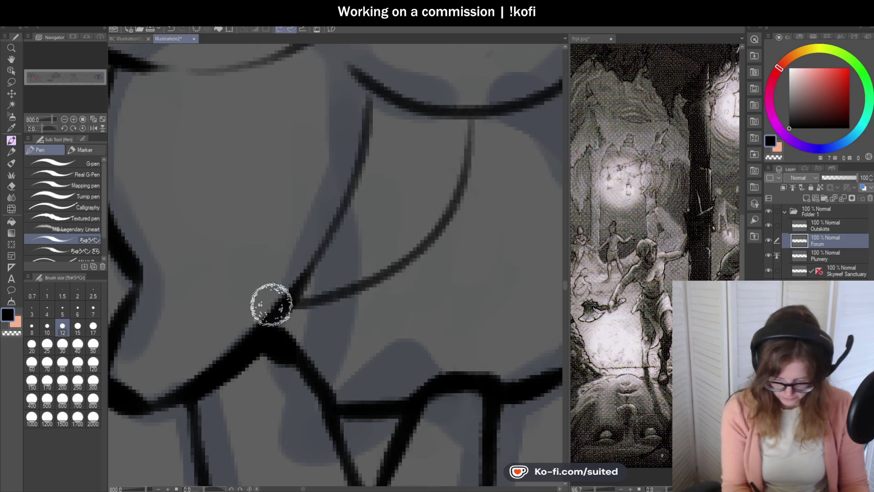
{"action": "scroll", "coordinate": [376, 204], "scroll_direction": "down", "scroll_amount": 4}
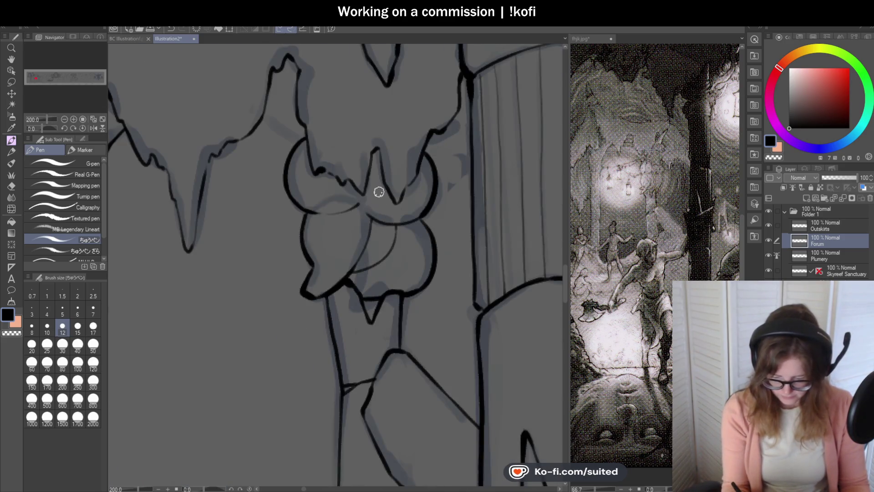
{"action": "scroll", "coordinate": [366, 207], "scroll_direction": "up", "scroll_amount": 4}
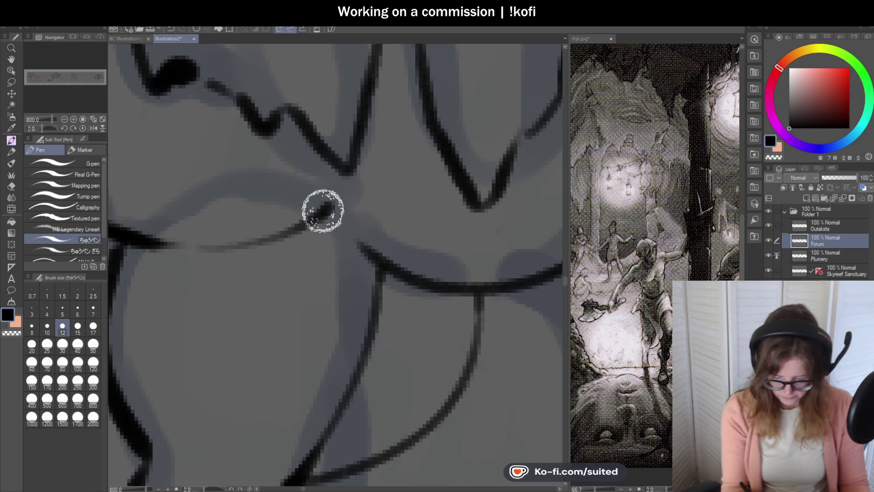
{"action": "left_click_drag", "start_coordinate": [258, 238], "coordinate": [332, 182]}
{"action": "scroll", "coordinate": [466, 179], "scroll_direction": "down", "scroll_amount": 4}
{"action": "scroll", "coordinate": [466, 180], "scroll_direction": "up", "scroll_amount": 4}
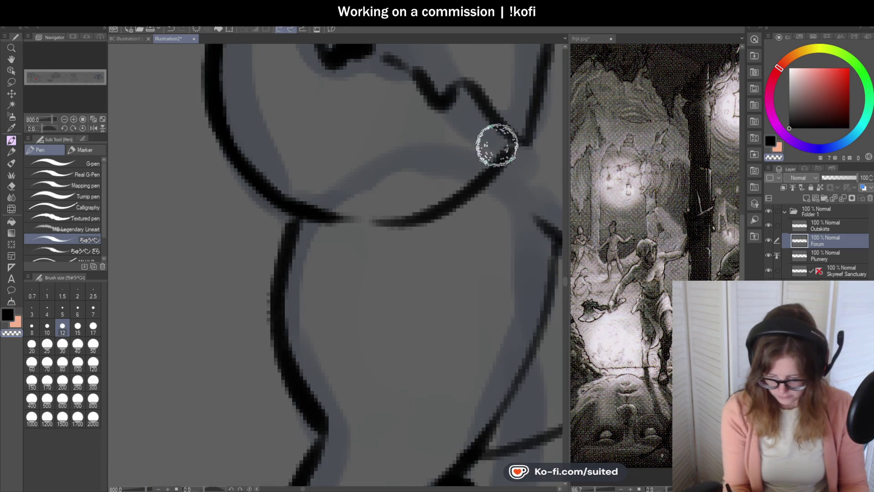
{"action": "left_click_drag", "start_coordinate": [360, 218], "coordinate": [461, 206]}
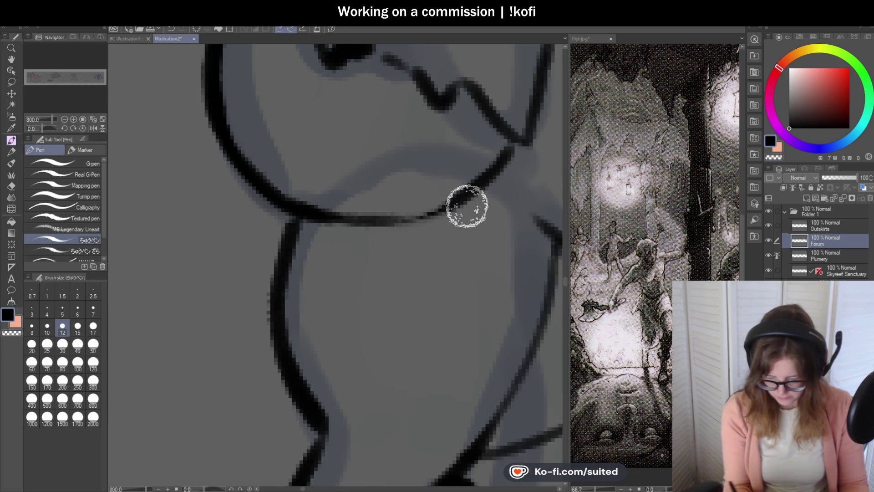
{"action": "scroll", "coordinate": [308, 246], "scroll_direction": "down", "scroll_amount": 2}
{"action": "scroll", "coordinate": [308, 246], "scroll_direction": "down", "scroll_amount": 2}
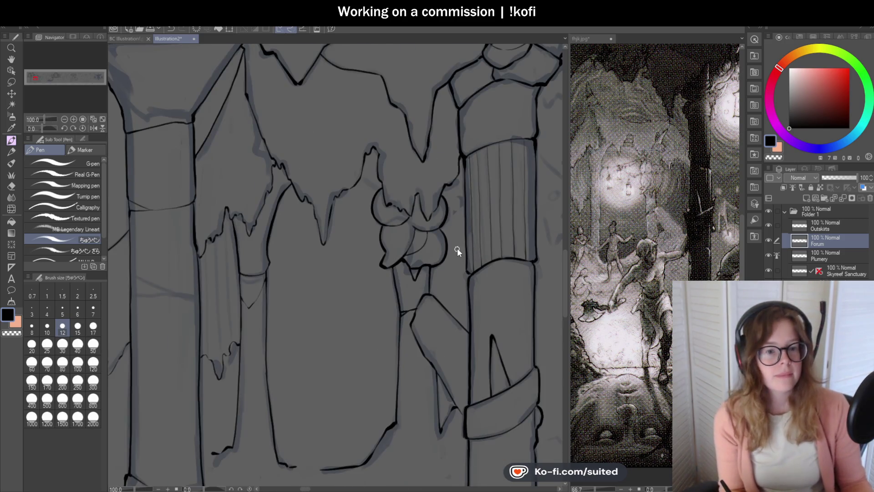
{"action": "scroll", "coordinate": [424, 254], "scroll_direction": "up", "scroll_amount": 2}
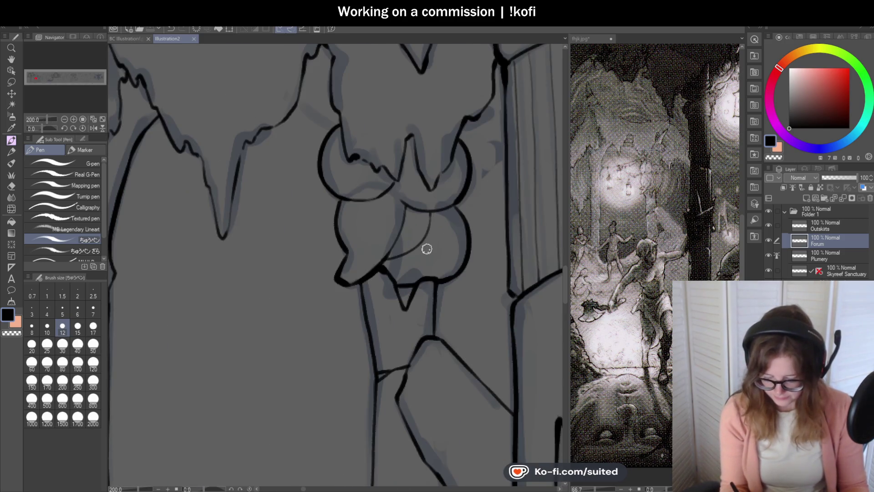
{"action": "scroll", "coordinate": [391, 253], "scroll_direction": "up", "scroll_amount": 2}
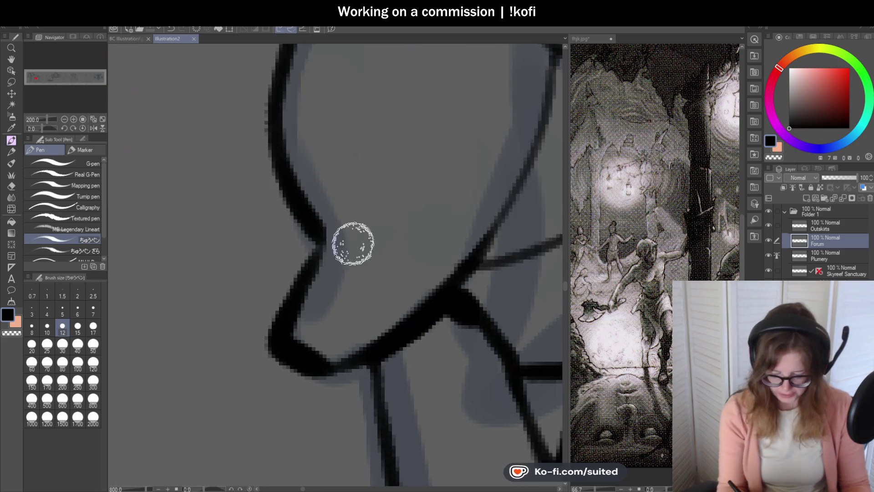
Add thin inner lines inside the left and right bulbs, redrawing the right one.
{"action": "left_click_drag", "start_coordinate": [322, 197], "coordinate": [330, 78]}
{"action": "scroll", "coordinate": [370, 192], "scroll_direction": "down", "scroll_amount": 1}
{"action": "scroll", "coordinate": [370, 191], "scroll_direction": "down", "scroll_amount": 2}
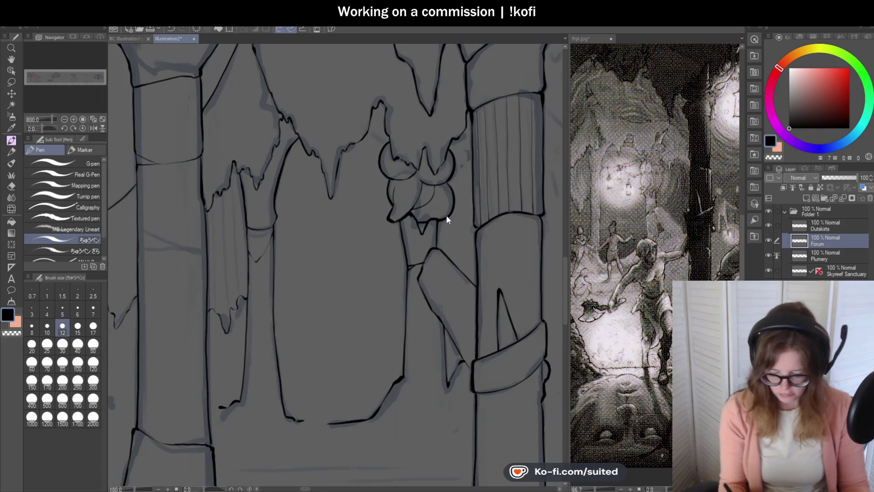
{"action": "scroll", "coordinate": [464, 235], "scroll_direction": "up", "scroll_amount": 3}
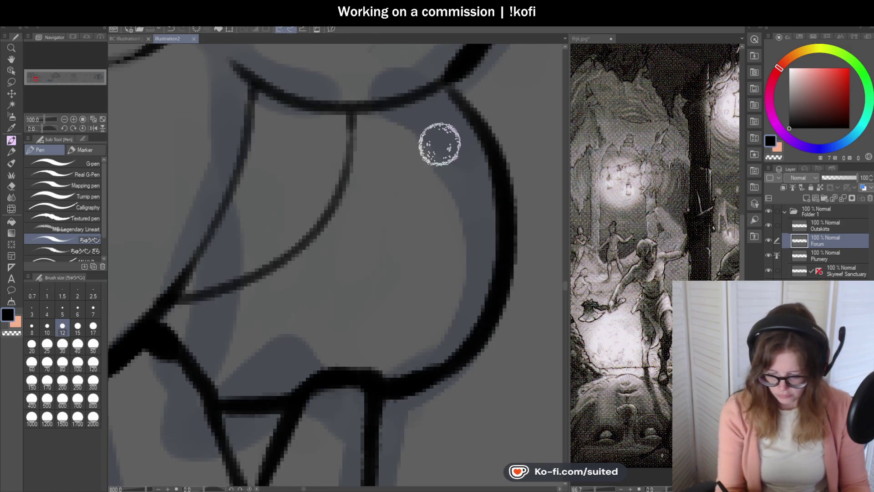
{"action": "left_click_drag", "start_coordinate": [419, 108], "coordinate": [363, 382]}
{"action": "key", "text": "ctrl+z"}
{"action": "mouse_move", "coordinate": [417, 110]}
{"action": "left_mouse_down"}
{"action": "mouse_move", "coordinate": [439, 254]}
{"action": "mouse_move", "coordinate": [400, 364]}
{"action": "left_mouse_up"}
{"action": "scroll", "coordinate": [433, 209], "scroll_direction": "down", "scroll_amount": 3}
{"action": "scroll", "coordinate": [433, 212], "scroll_direction": "down", "scroll_amount": 1}
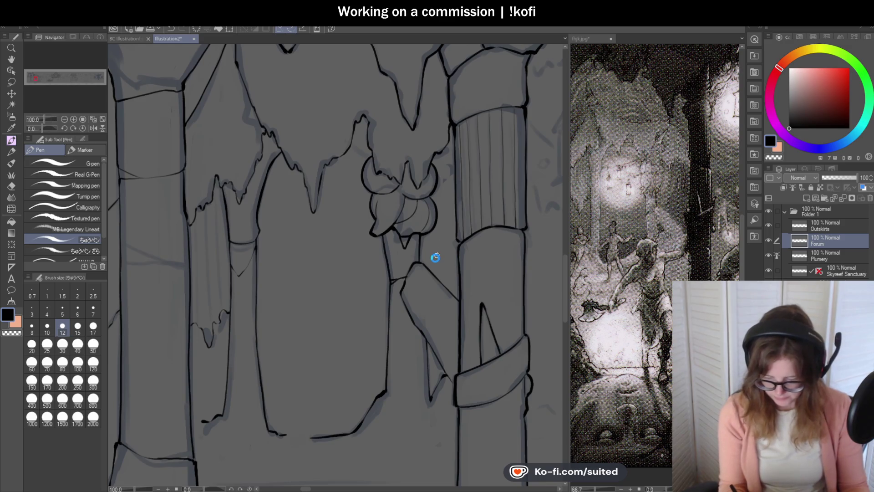
{"action": "scroll", "coordinate": [496, 208], "scroll_direction": "down", "scroll_amount": 1}
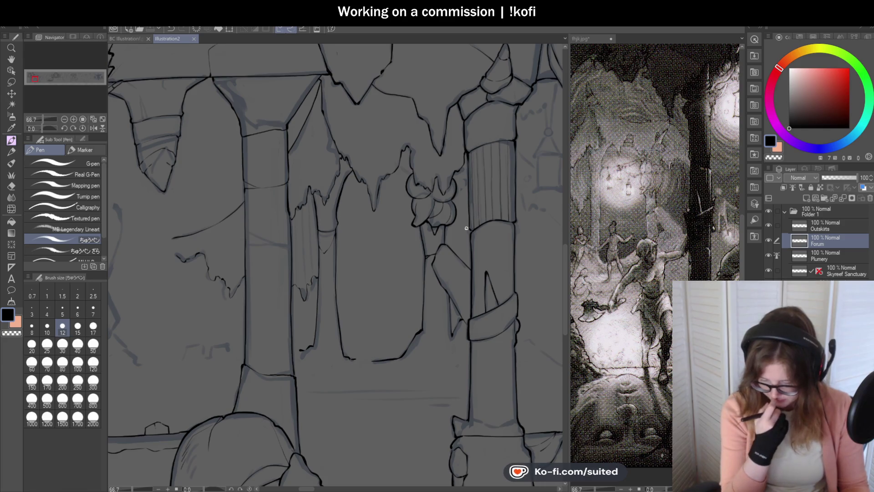
Study the reference image zoomed in, then return to the lineart canvas.
{"action": "scroll", "coordinate": [484, 227], "scroll_direction": "down", "scroll_amount": 1}
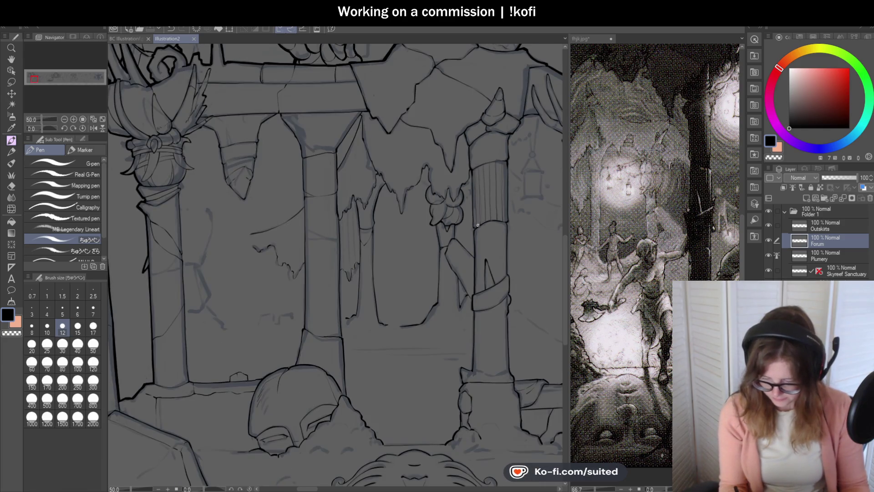
{"action": "scroll", "coordinate": [346, 232], "scroll_direction": "down", "scroll_amount": 1}
{"action": "scroll", "coordinate": [463, 221], "scroll_direction": "up", "scroll_amount": 1}
{"action": "scroll", "coordinate": [471, 211], "scroll_direction": "down", "scroll_amount": 1}
{"action": "scroll", "coordinate": [471, 210], "scroll_direction": "up", "scroll_amount": 1}
{"action": "left_click", "coordinate": [597, 68]}
{"action": "scroll", "coordinate": [656, 191], "scroll_direction": "down", "scroll_amount": 3}
{"action": "scroll", "coordinate": [656, 205], "scroll_direction": "down", "scroll_amount": 1}
{"action": "scroll", "coordinate": [656, 205], "scroll_direction": "up", "scroll_amount": 3}
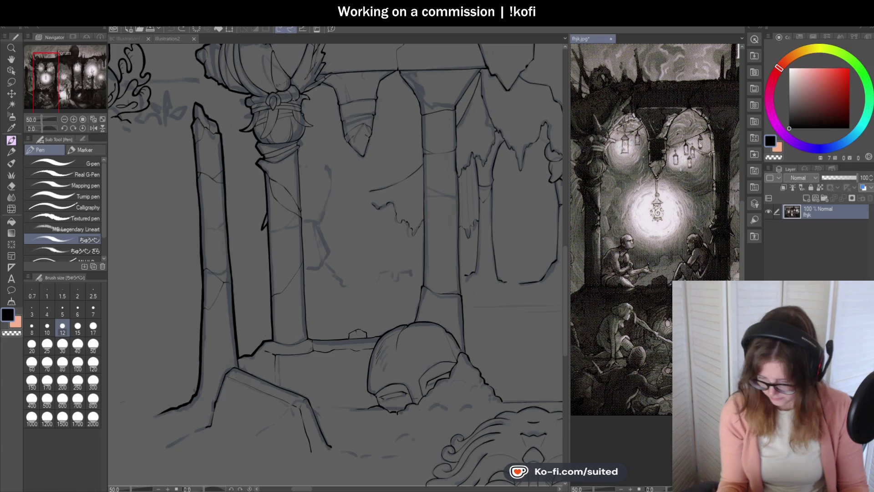
{"action": "scroll", "coordinate": [656, 205], "scroll_direction": "down", "scroll_amount": 1}
{"action": "left_click", "coordinate": [263, 97]}
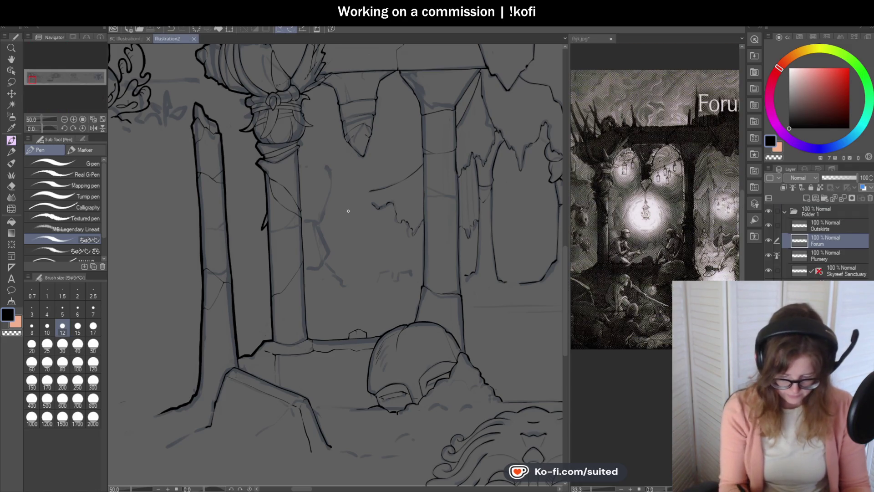
Ink the broken wall's top edge, redrawing it shorter, and continue it jaggedly downward.
{"action": "scroll", "coordinate": [323, 186], "scroll_direction": "up", "scroll_amount": 2}
{"action": "scroll", "coordinate": [324, 152], "scroll_direction": "up", "scroll_amount": 2}
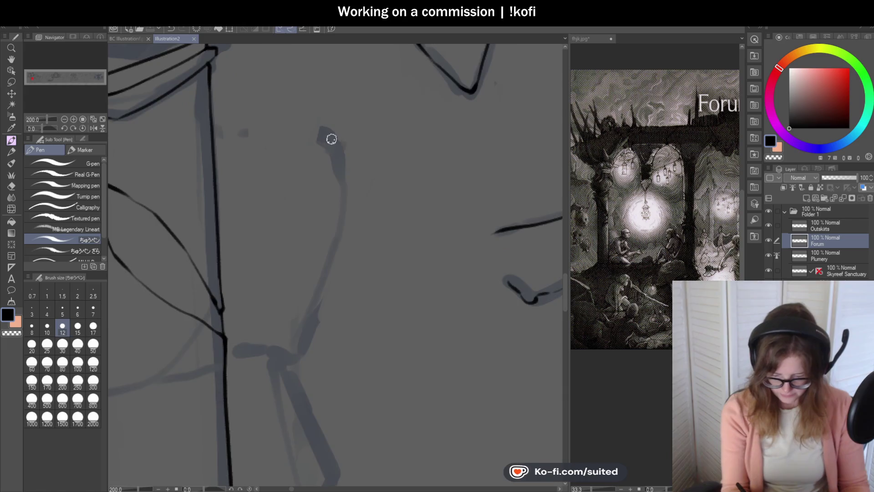
{"action": "scroll", "coordinate": [380, 405], "scroll_direction": "down", "scroll_amount": 3}
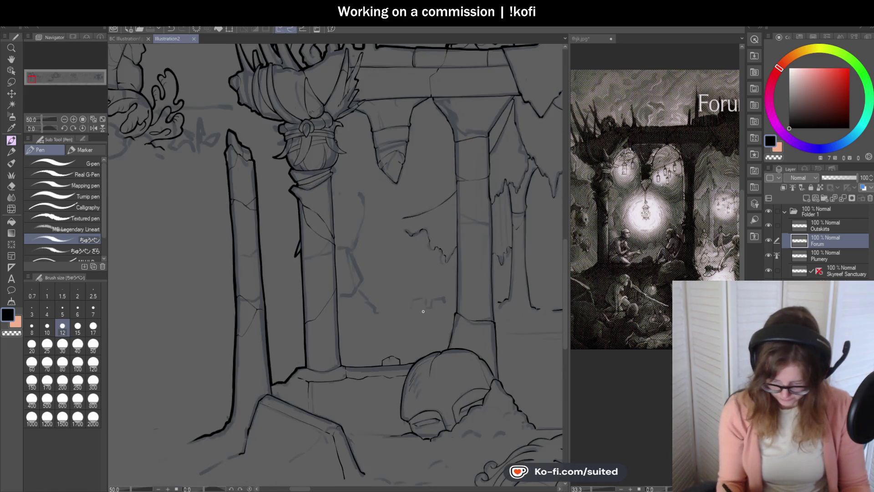
{"action": "scroll", "coordinate": [420, 302], "scroll_direction": "up", "scroll_amount": 2}
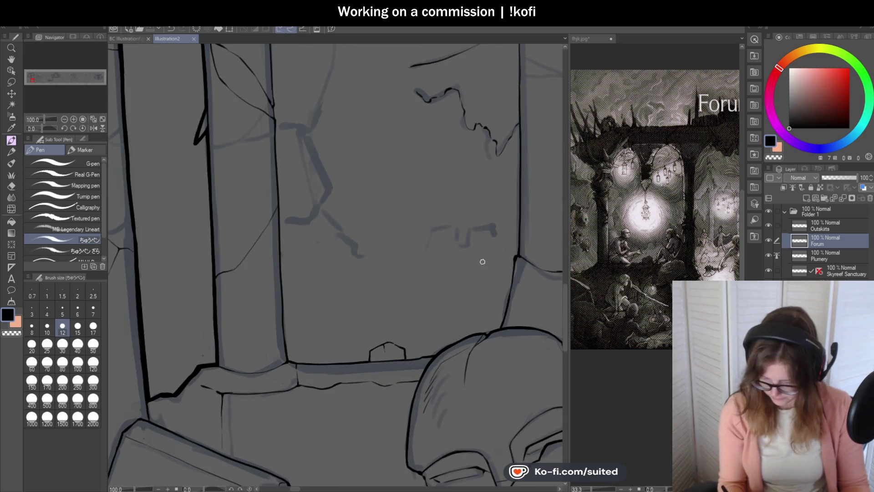
{"action": "scroll", "coordinate": [483, 262], "scroll_direction": "up", "scroll_amount": 2}
{"action": "left_click_drag", "start_coordinate": [389, 196], "coordinate": [433, 192]}
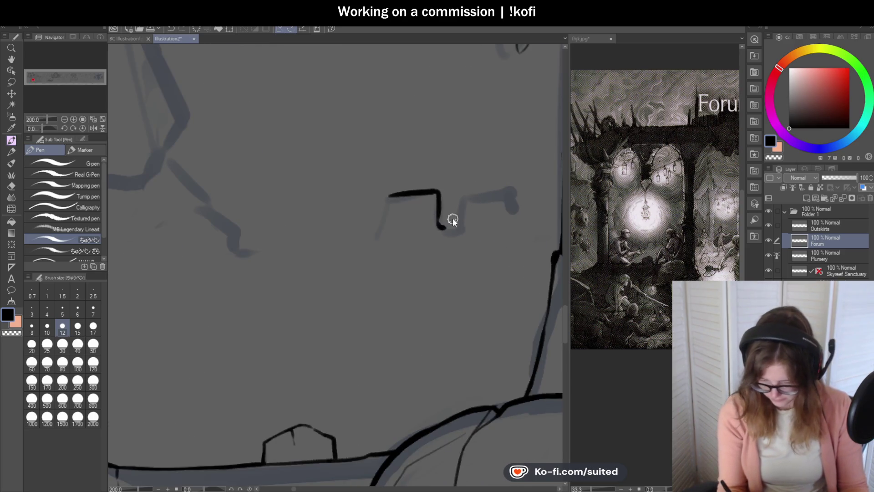
{"action": "key", "text": "ctrl+z"}
{"action": "mouse_move", "coordinate": [388, 197]}
{"action": "left_mouse_down"}
{"action": "mouse_move", "coordinate": [410, 194]}
{"action": "mouse_move", "coordinate": [440, 210]}
{"action": "mouse_move", "coordinate": [451, 187]}
{"action": "left_mouse_up"}
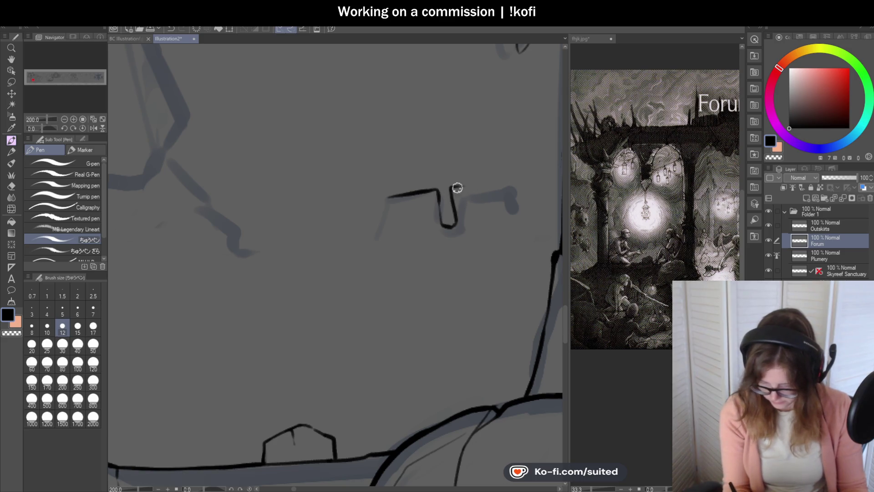
{"action": "mouse_move", "coordinate": [449, 176]}
{"action": "left_mouse_down"}
{"action": "mouse_move", "coordinate": [475, 220]}
{"action": "mouse_move", "coordinate": [443, 206]}
{"action": "mouse_move", "coordinate": [488, 207]}
{"action": "left_mouse_up"}
{"action": "key", "text": "ctrl+minus"}
Ink the wall edge leftward from the pillar and extend another stretch to the right.
{"action": "scroll", "coordinate": [447, 211], "scroll_direction": "up", "scroll_amount": 3}
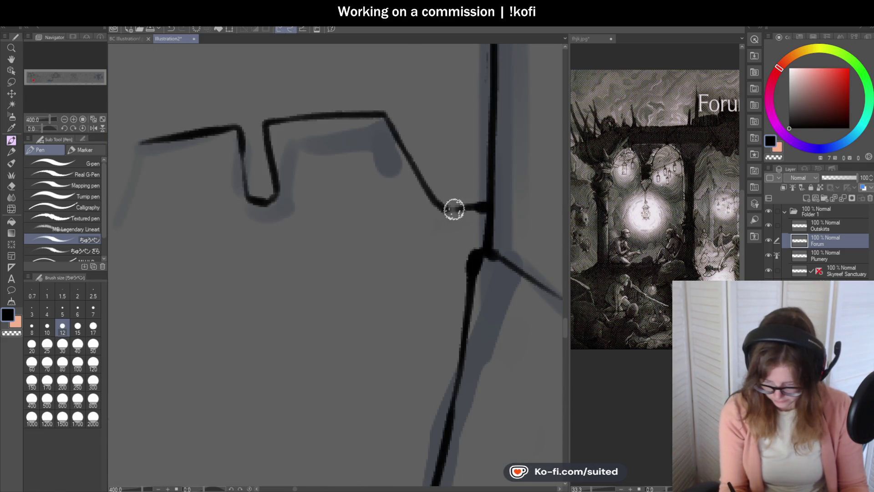
{"action": "scroll", "coordinate": [485, 210], "scroll_direction": "down", "scroll_amount": 4}
{"action": "scroll", "coordinate": [400, 205], "scroll_direction": "up", "scroll_amount": 2}
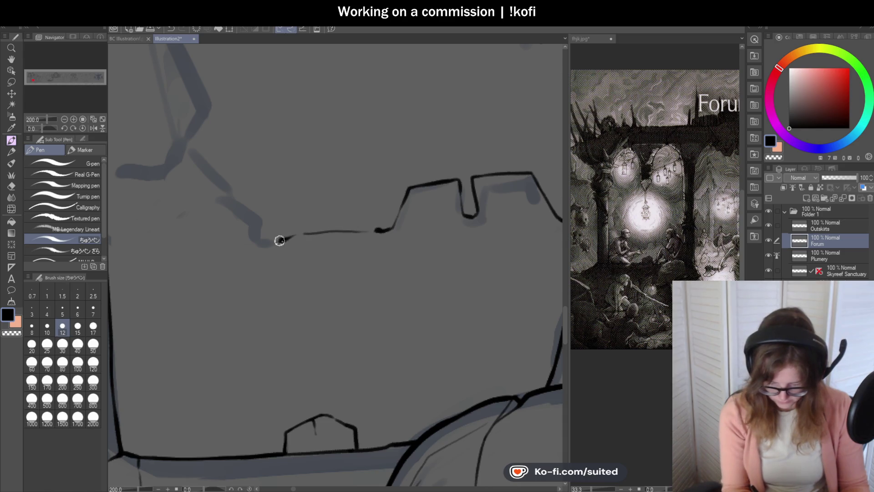
{"action": "scroll", "coordinate": [469, 219], "scroll_direction": "up", "scroll_amount": 2}
{"action": "left_click_drag", "start_coordinate": [471, 219], "coordinate": [379, 255]}
{"action": "scroll", "coordinate": [435, 268], "scroll_direction": "down", "scroll_amount": 4}
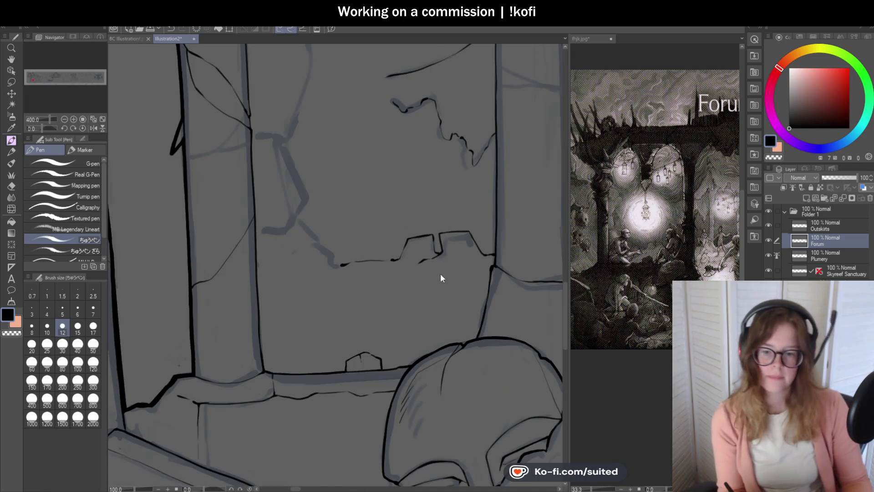
{"action": "scroll", "coordinate": [479, 252], "scroll_direction": "down", "scroll_amount": 2}
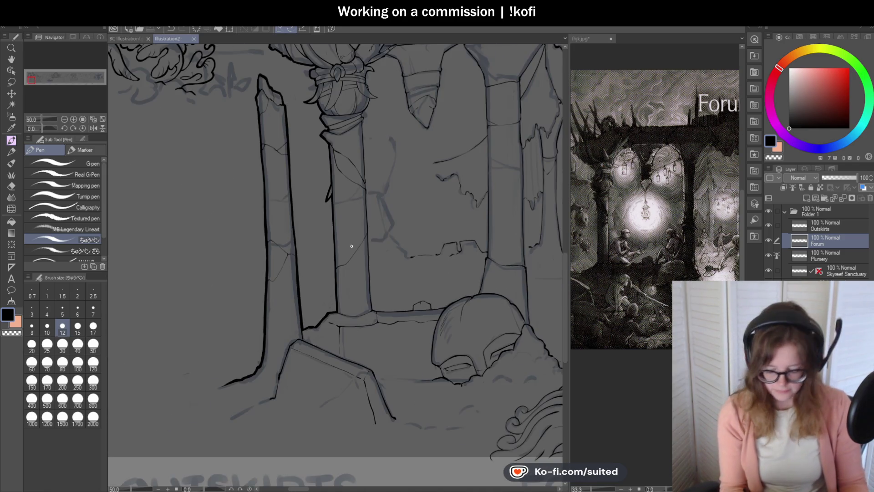
{"action": "scroll", "coordinate": [416, 241], "scroll_direction": "up", "scroll_amount": 2}
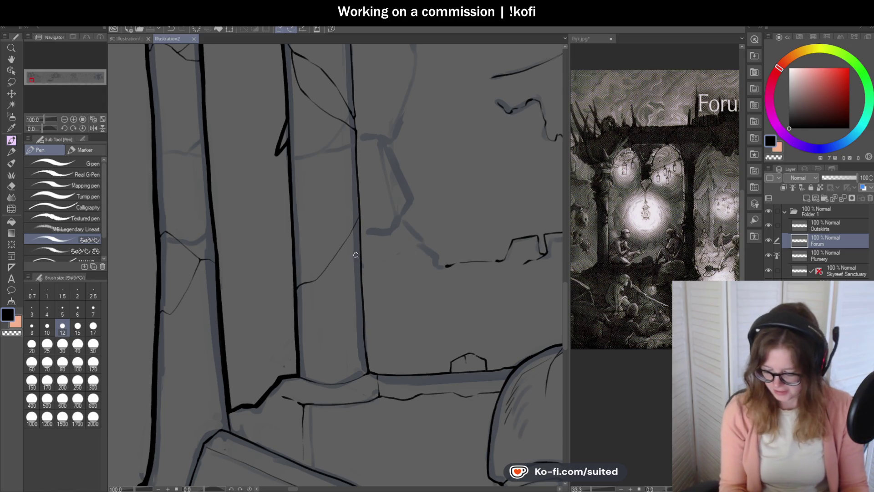
{"action": "scroll", "coordinate": [367, 195], "scroll_direction": "up", "scroll_amount": 2}
{"action": "left_click_drag", "start_coordinate": [375, 132], "coordinate": [417, 138]}
Redraw the short line near the column with a tapered end.
{"action": "scroll", "coordinate": [355, 211], "scroll_direction": "up", "scroll_amount": 2}
{"action": "key", "text": "ctrl+z"}
{"action": "mouse_move", "coordinate": [309, 183]}
{"action": "left_mouse_down"}
{"action": "mouse_move", "coordinate": [373, 185]}
{"action": "mouse_move", "coordinate": [403, 97]}
{"action": "left_mouse_up"}
{"action": "scroll", "coordinate": [384, 174], "scroll_direction": "down", "scroll_amount": 1}
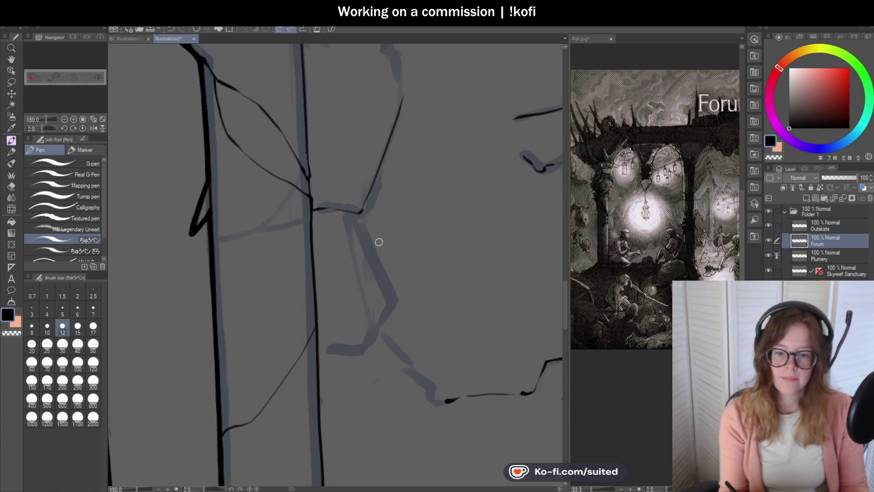
{"action": "scroll", "coordinate": [369, 226], "scroll_direction": "down", "scroll_amount": 1}
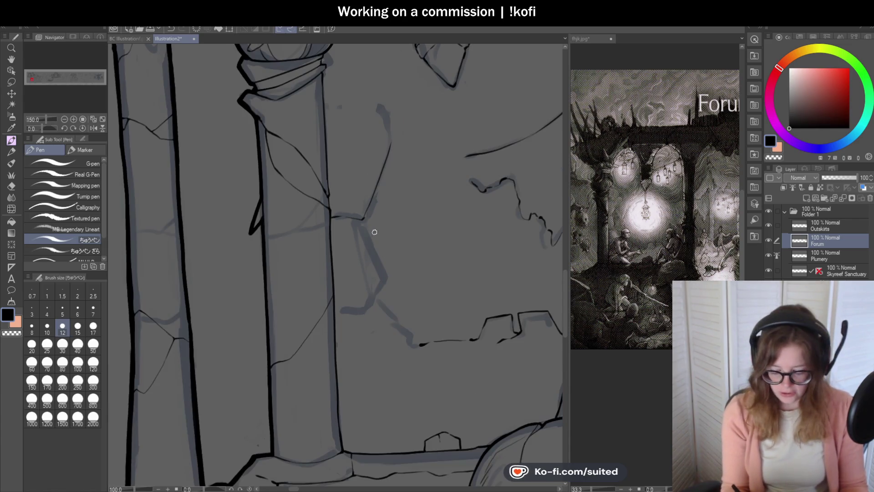
{"action": "scroll", "coordinate": [380, 225], "scroll_direction": "down", "scroll_amount": 10}
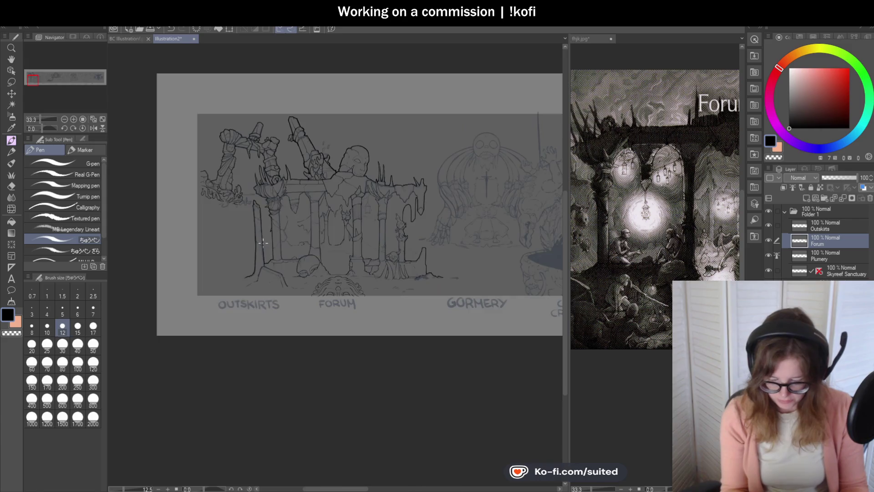
{"action": "scroll", "coordinate": [286, 249], "scroll_direction": "down", "scroll_amount": 2}
{"action": "scroll", "coordinate": [337, 258], "scroll_direction": "up", "scroll_amount": 4}
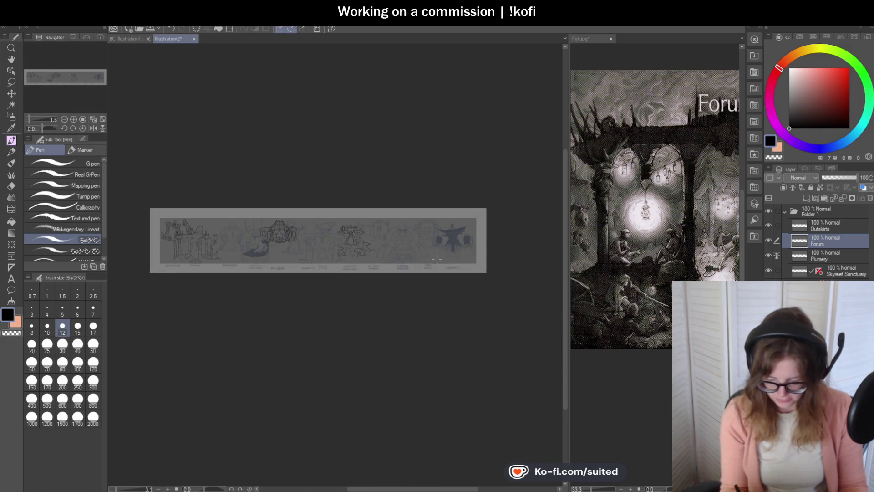
{"action": "left_click", "coordinate": [11, 59]}
{"action": "scroll", "coordinate": [490, 204], "scroll_direction": "up", "scroll_amount": 3}
{"action": "left_click_drag", "start_coordinate": [490, 203], "coordinate": [359, 257]}
{"action": "scroll", "coordinate": [359, 256], "scroll_direction": "left", "scroll_amount": 10}
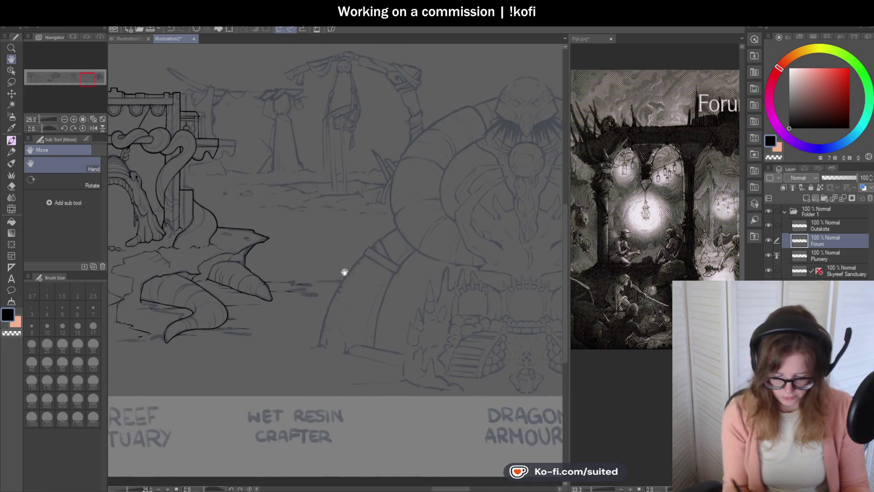
{"action": "scroll", "coordinate": [330, 292], "scroll_direction": "left", "scroll_amount": 15}
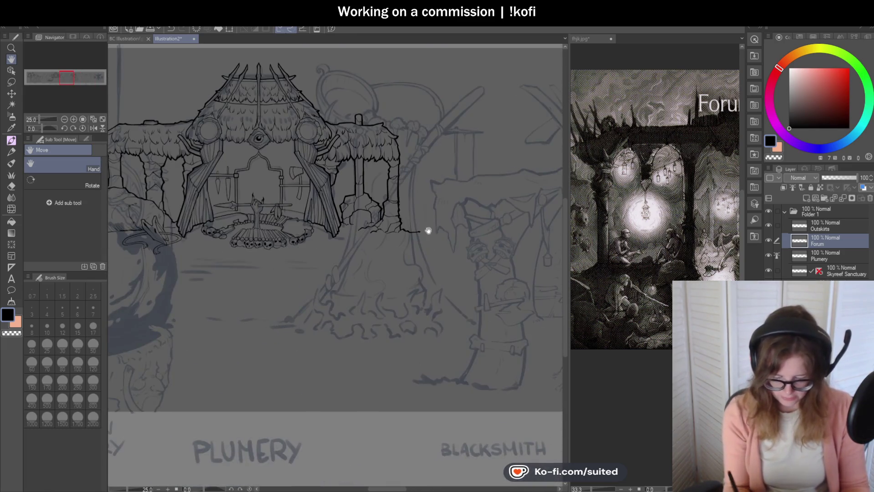
{"action": "scroll", "coordinate": [514, 260], "scroll_direction": "left", "scroll_amount": 6}
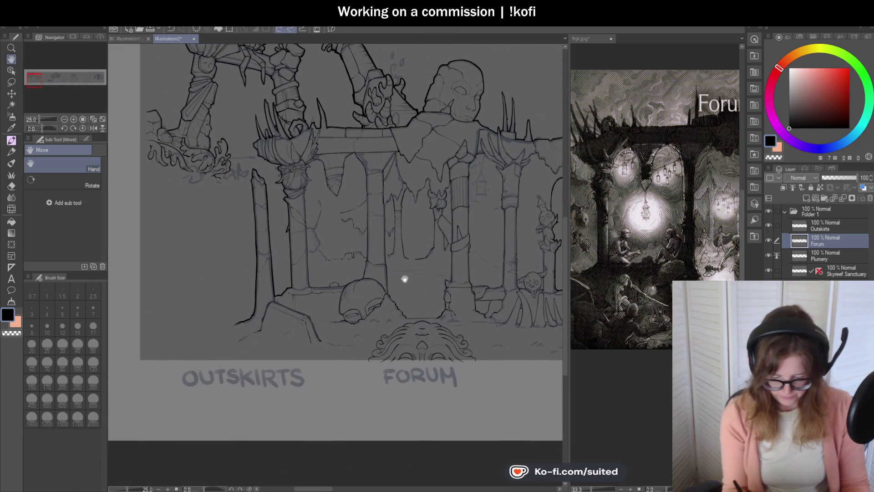
{"action": "scroll", "coordinate": [360, 262], "scroll_direction": "up", "scroll_amount": 1}
{"action": "key", "text": "p"}
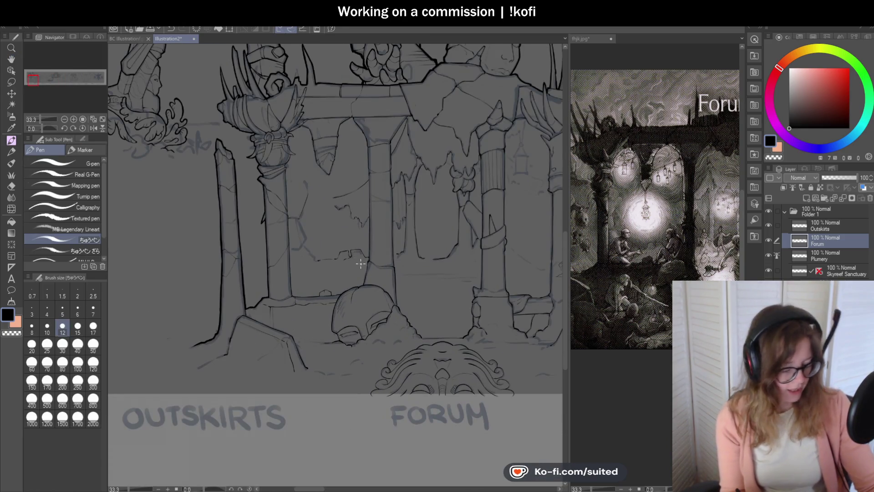
Ink the crack beside the pillar in two strokes: down, then down-right along the sketch.
{"action": "scroll", "coordinate": [292, 225], "scroll_direction": "up", "scroll_amount": 6}
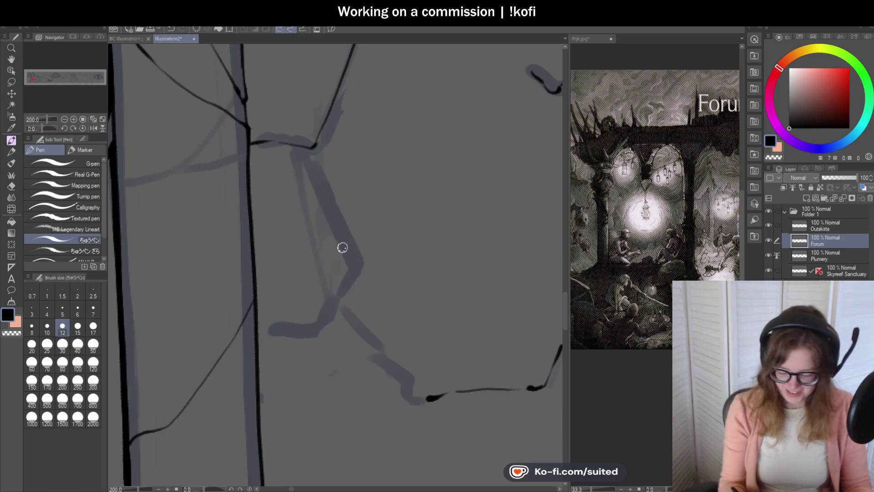
{"action": "scroll", "coordinate": [288, 317], "scroll_direction": "up", "scroll_amount": 2}
{"action": "scroll", "coordinate": [321, 91], "scroll_direction": "down", "scroll_amount": 2}
{"action": "mouse_move", "coordinate": [320, 107]}
{"action": "left_mouse_down"}
{"action": "mouse_move", "coordinate": [365, 233]}
{"action": "mouse_move", "coordinate": [364, 222]}
{"action": "mouse_move", "coordinate": [339, 276]}
{"action": "mouse_move", "coordinate": [322, 287]}
{"action": "mouse_move", "coordinate": [268, 288]}
{"action": "left_mouse_up"}
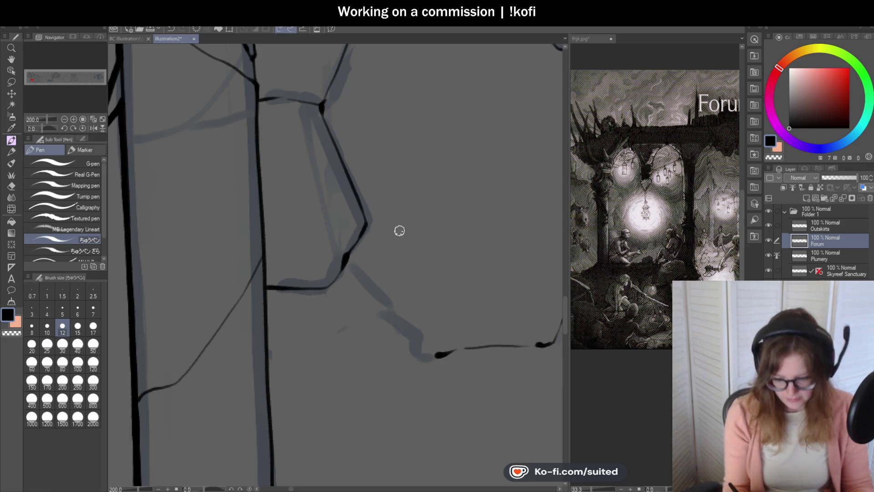
{"action": "scroll", "coordinate": [393, 167], "scroll_direction": "down", "scroll_amount": 3}
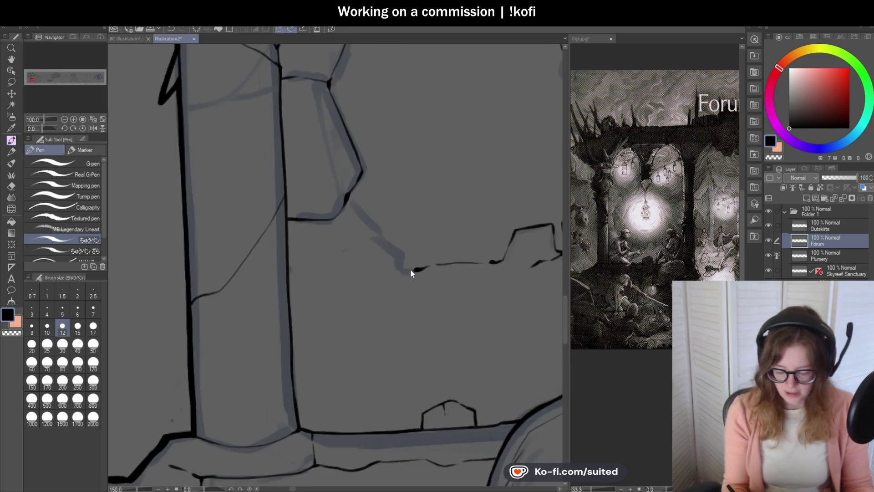
{"action": "mouse_move", "coordinate": [331, 173]}
{"action": "left_mouse_down"}
{"action": "mouse_move", "coordinate": [403, 261]}
{"action": "mouse_move", "coordinate": [421, 270]}
{"action": "left_mouse_up"}
{"action": "scroll", "coordinate": [392, 271], "scroll_direction": "down", "scroll_amount": 2}
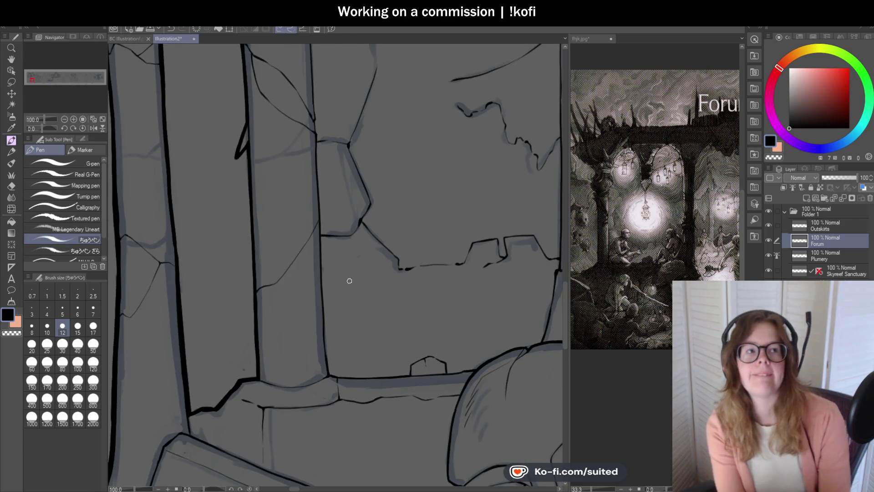
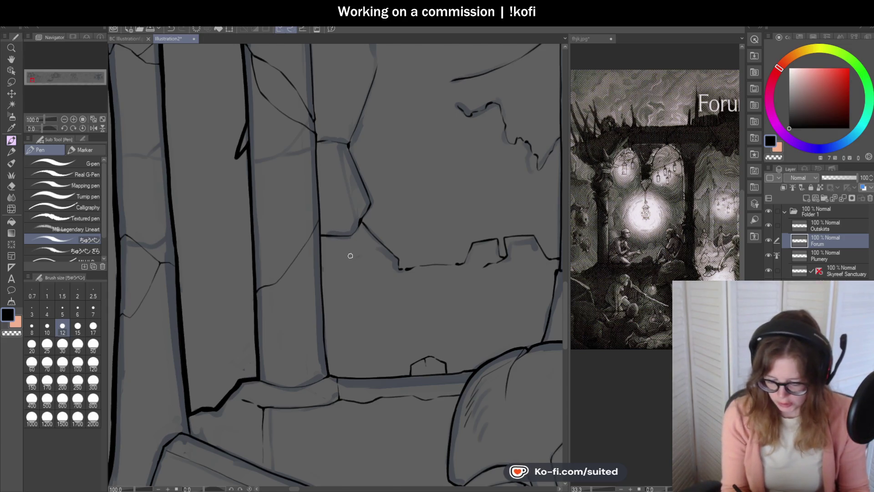
Extend the diagonal crack line on the wall beside the left pillars.
{"action": "scroll", "coordinate": [351, 253], "scroll_direction": "up", "scroll_amount": 5}
{"action": "scroll", "coordinate": [334, 158], "scroll_direction": "up", "scroll_amount": 1}
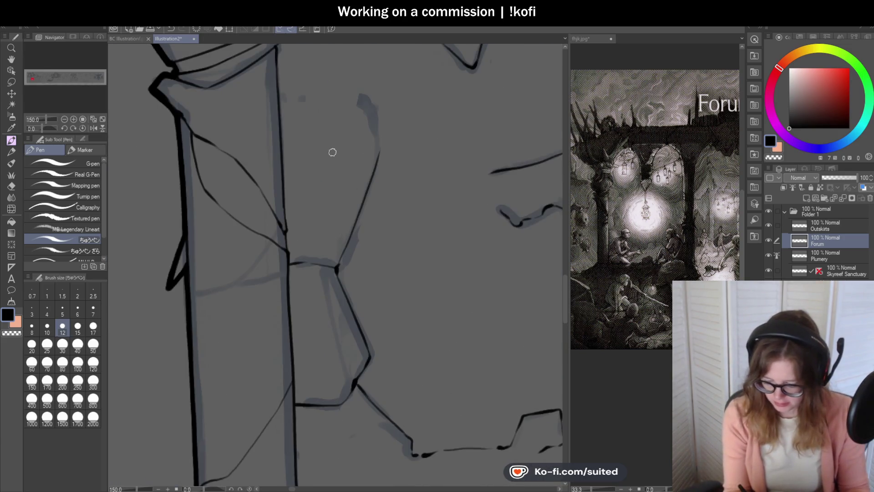
{"action": "scroll", "coordinate": [331, 151], "scroll_direction": "up", "scroll_amount": 1}
{"action": "mouse_move", "coordinate": [379, 171]}
{"action": "left_mouse_down"}
{"action": "mouse_move", "coordinate": [400, 133]}
{"action": "mouse_move", "coordinate": [395, 83]}
{"action": "mouse_move", "coordinate": [334, 87]}
{"action": "mouse_move", "coordinate": [314, 121]}
{"action": "mouse_move", "coordinate": [209, 80]}
{"action": "left_mouse_up"}
Re-ink the wall crack boldly down to its dip.
{"action": "scroll", "coordinate": [314, 121], "scroll_direction": "up", "scroll_amount": 2}
{"action": "scroll", "coordinate": [331, 109], "scroll_direction": "down", "scroll_amount": 3}
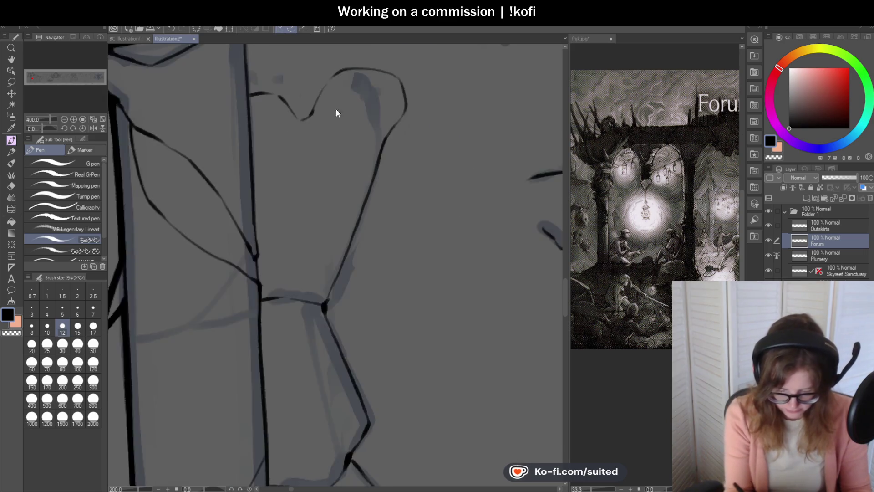
{"action": "scroll", "coordinate": [369, 135], "scroll_direction": "up", "scroll_amount": 3}
{"action": "mouse_move", "coordinate": [326, 112]}
{"action": "left_mouse_down"}
{"action": "mouse_move", "coordinate": [382, 164]}
{"action": "mouse_move", "coordinate": [377, 158]}
{"action": "mouse_move", "coordinate": [400, 153]}
{"action": "mouse_move", "coordinate": [425, 100]}
{"action": "mouse_move", "coordinate": [451, 86]}
{"action": "left_mouse_up"}
{"action": "scroll", "coordinate": [364, 168], "scroll_direction": "down", "scroll_amount": 7}
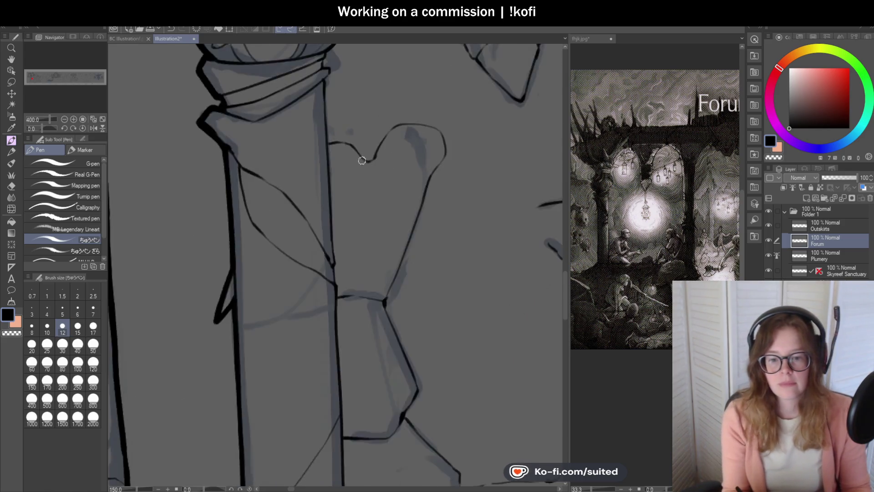
{"action": "scroll", "coordinate": [411, 191], "scroll_direction": "up", "scroll_amount": 2}
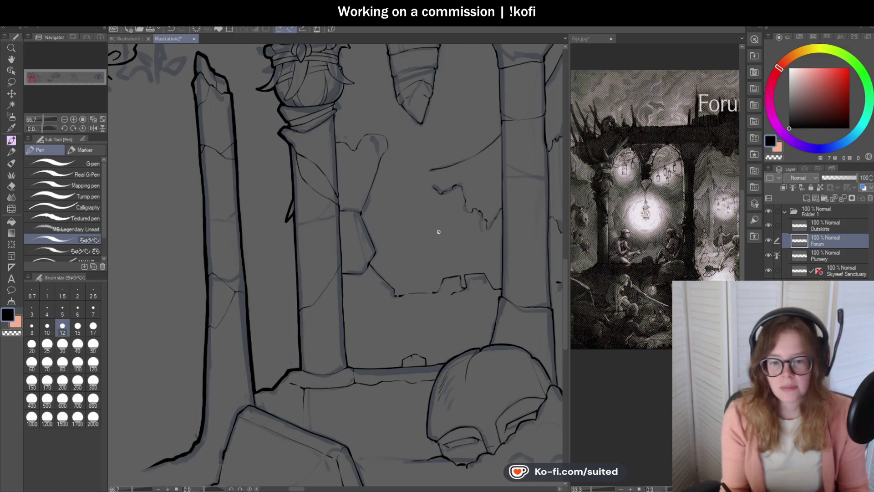
{"action": "scroll", "coordinate": [357, 228], "scroll_direction": "up", "scroll_amount": 4}
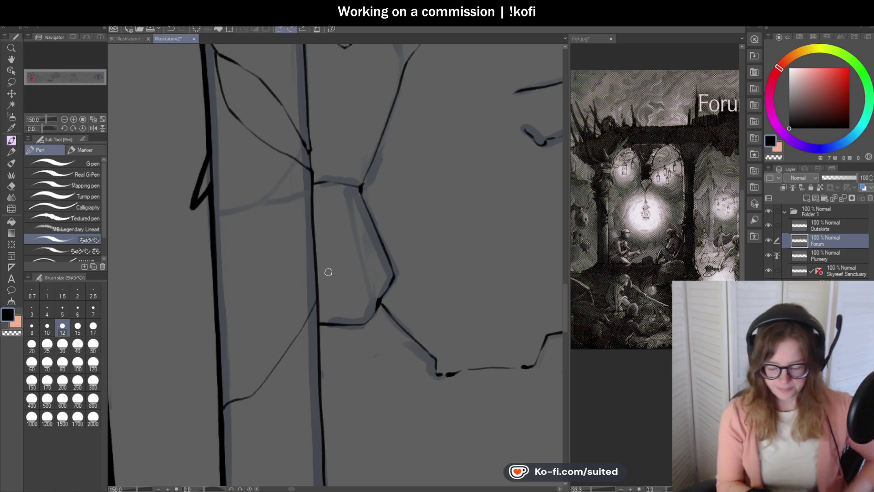
{"action": "scroll", "coordinate": [321, 200], "scroll_direction": "up", "scroll_amount": 1}
{"action": "scroll", "coordinate": [321, 200], "scroll_direction": "up", "scroll_amount": 2}
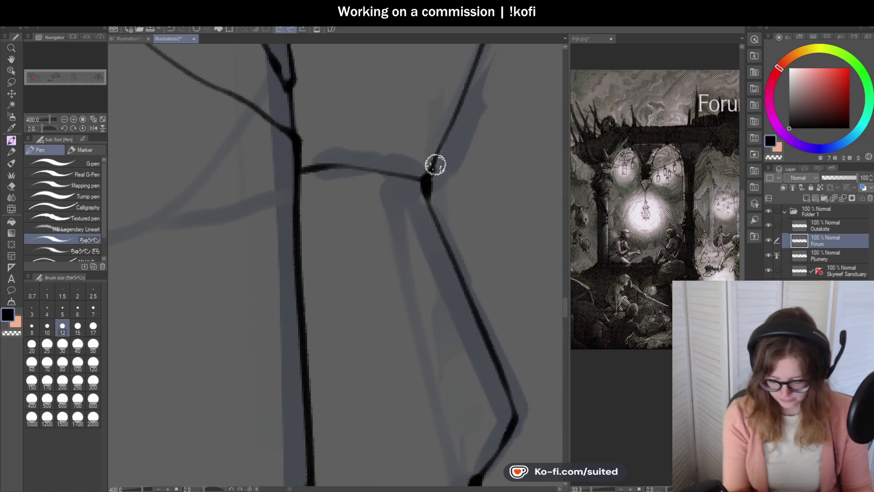
{"action": "scroll", "coordinate": [362, 177], "scroll_direction": "down", "scroll_amount": 4}
{"action": "scroll", "coordinate": [361, 222], "scroll_direction": "down", "scroll_amount": 1}
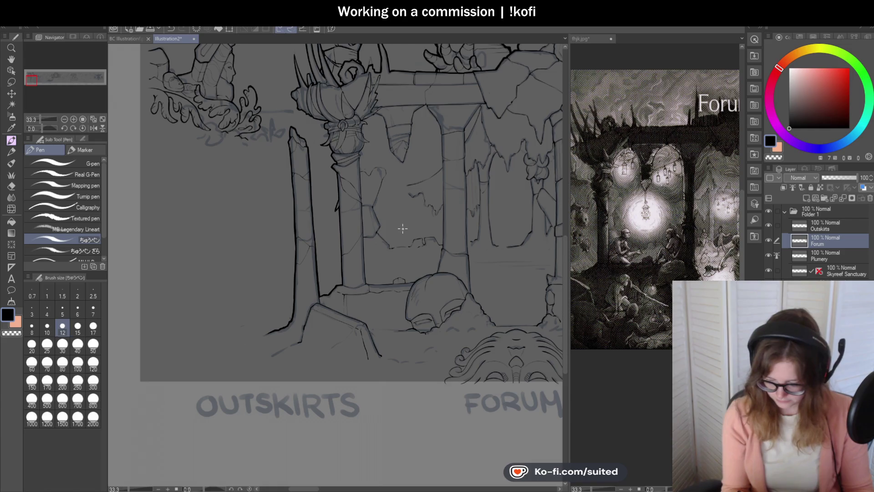
Extend the broken slab's upper curve leftward.
{"action": "scroll", "coordinate": [433, 211], "scroll_direction": "up", "scroll_amount": 5}
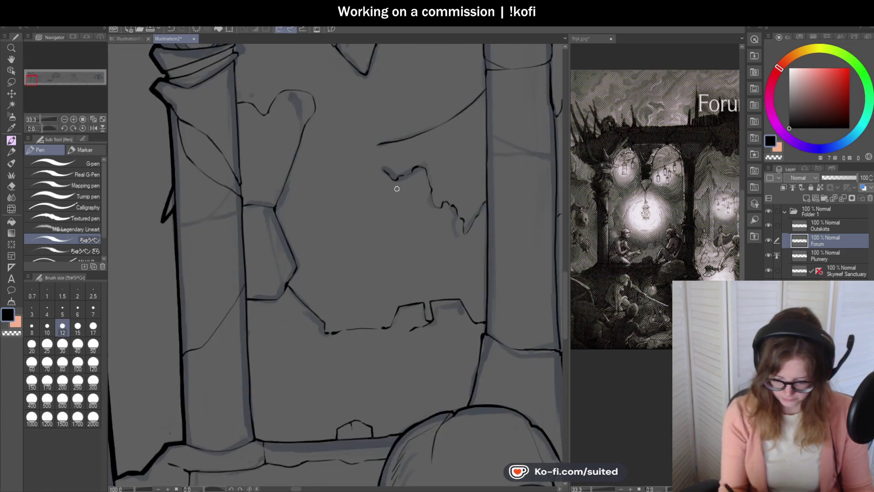
{"action": "mouse_move", "coordinate": [361, 114]}
{"action": "left_mouse_down"}
{"action": "mouse_move", "coordinate": [296, 120]}
{"action": "mouse_move", "coordinate": [361, 130]}
{"action": "mouse_move", "coordinate": [359, 145]}
{"action": "mouse_move", "coordinate": [379, 168]}
{"action": "left_mouse_up"}
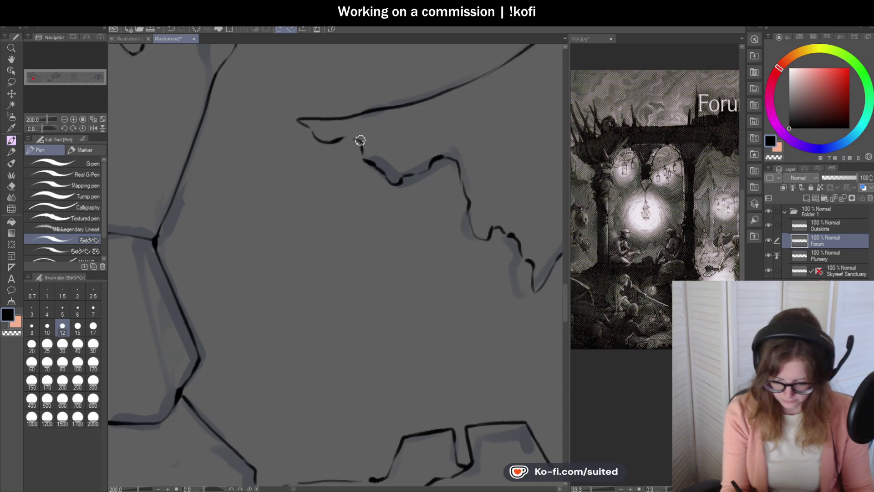
{"action": "scroll", "coordinate": [357, 137], "scroll_direction": "down", "scroll_amount": 5}
{"action": "scroll", "coordinate": [416, 182], "scroll_direction": "up", "scroll_amount": 1}
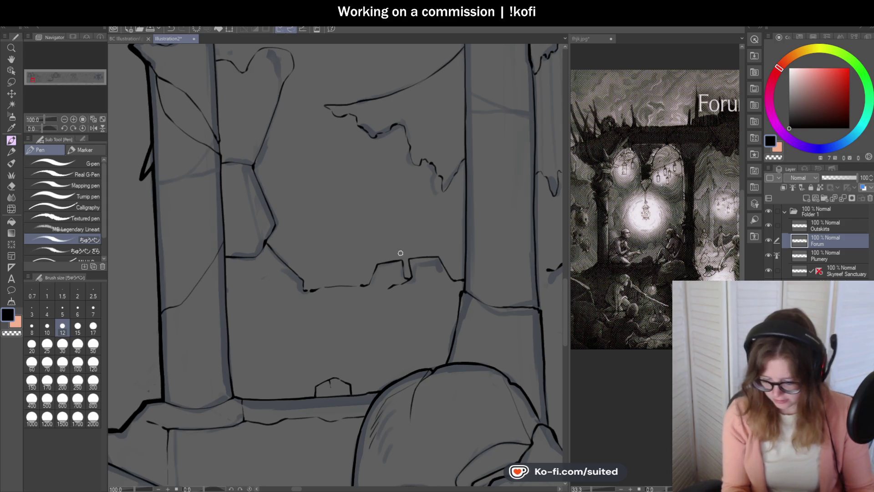
{"action": "scroll", "coordinate": [416, 255], "scroll_direction": "up", "scroll_amount": 2}
Ink the slab's two vertical edges and erase the overshooting lower end.
{"action": "left_click_drag", "start_coordinate": [401, 267], "coordinate": [389, 82]}
{"action": "scroll", "coordinate": [392, 155], "scroll_direction": "down", "scroll_amount": 1}
{"action": "scroll", "coordinate": [394, 229], "scroll_direction": "up", "scroll_amount": 1}
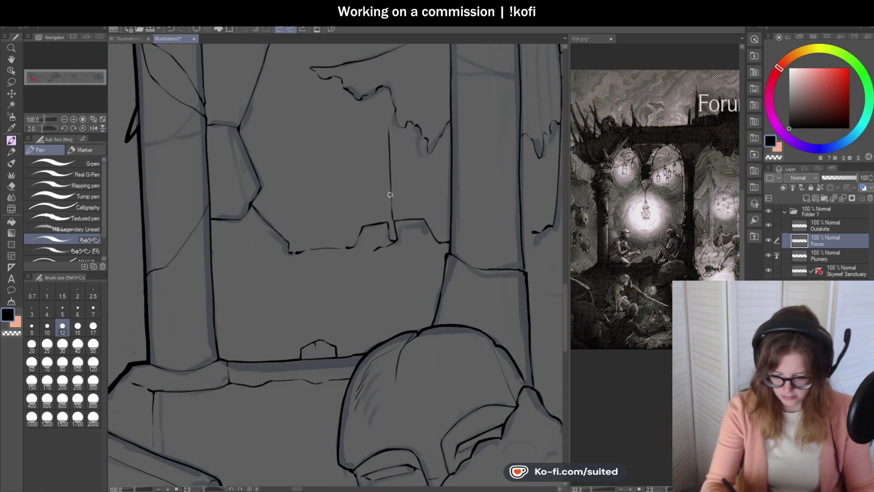
{"action": "left_click_drag", "start_coordinate": [384, 162], "coordinate": [377, 102]}
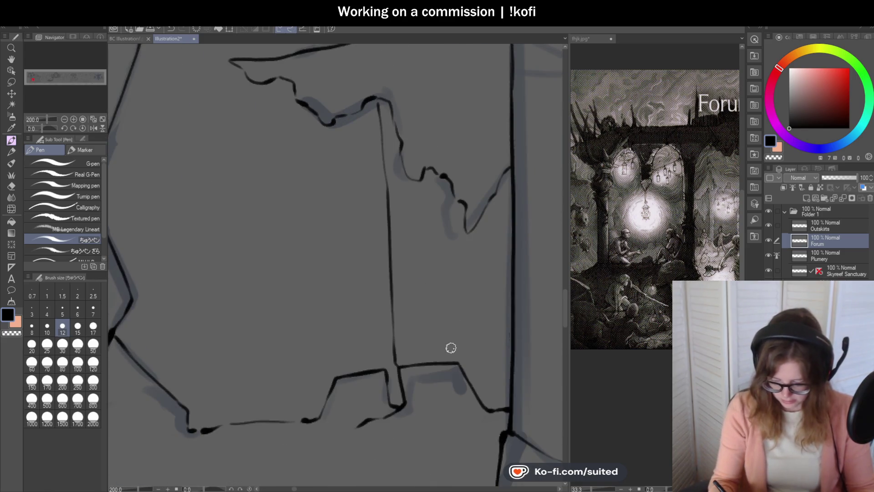
{"action": "mouse_move", "coordinate": [396, 359]}
{"action": "left_mouse_down"}
{"action": "mouse_move", "coordinate": [394, 326]}
{"action": "mouse_move", "coordinate": [395, 364]}
{"action": "left_mouse_up"}
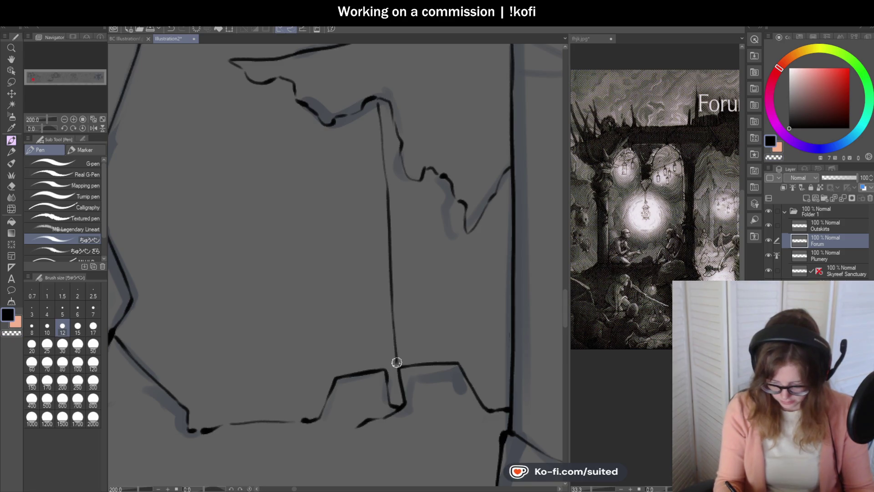
{"action": "left_click_drag", "start_coordinate": [453, 319], "coordinate": [442, 173]}
Ink the slab's stepped base across to the junction and save the file.
{"action": "scroll", "coordinate": [467, 254], "scroll_direction": "down", "scroll_amount": 4}
{"action": "scroll", "coordinate": [460, 280], "scroll_direction": "up", "scroll_amount": 4}
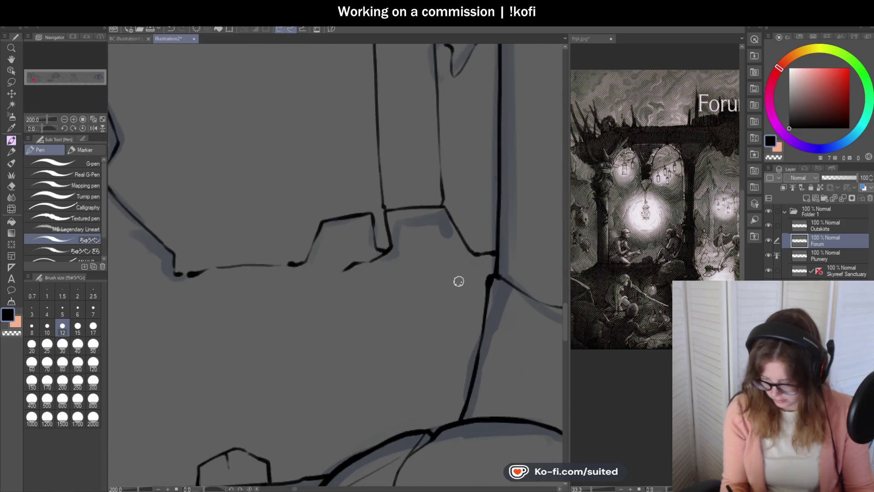
{"action": "scroll", "coordinate": [458, 282], "scroll_direction": "up", "scroll_amount": 4}
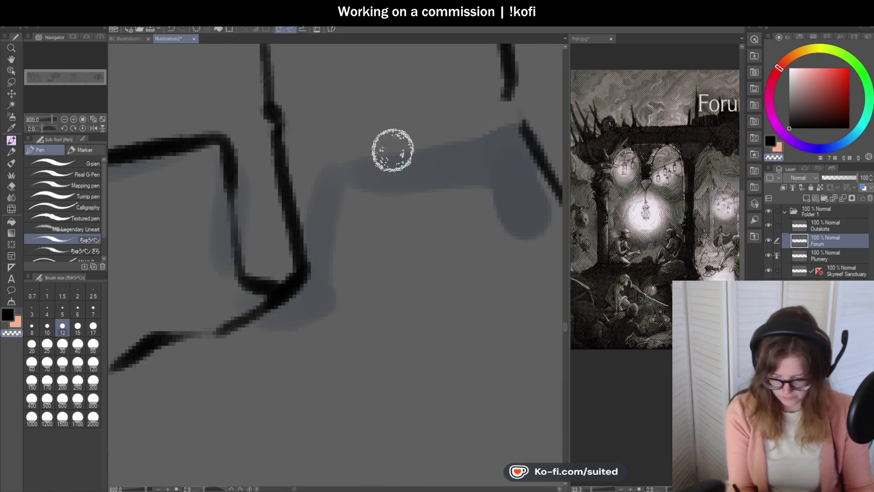
{"action": "scroll", "coordinate": [402, 138], "scroll_direction": "down", "scroll_amount": 2}
{"action": "scroll", "coordinate": [359, 215], "scroll_direction": "up", "scroll_amount": 2}
{"action": "mouse_move", "coordinate": [297, 180]}
{"action": "left_mouse_down"}
{"action": "mouse_move", "coordinate": [445, 153]}
{"action": "mouse_move", "coordinate": [542, 172]}
{"action": "mouse_move", "coordinate": [544, 182]}
{"action": "left_mouse_up"}
{"action": "scroll", "coordinate": [433, 278], "scroll_direction": "down", "scroll_amount": 5}
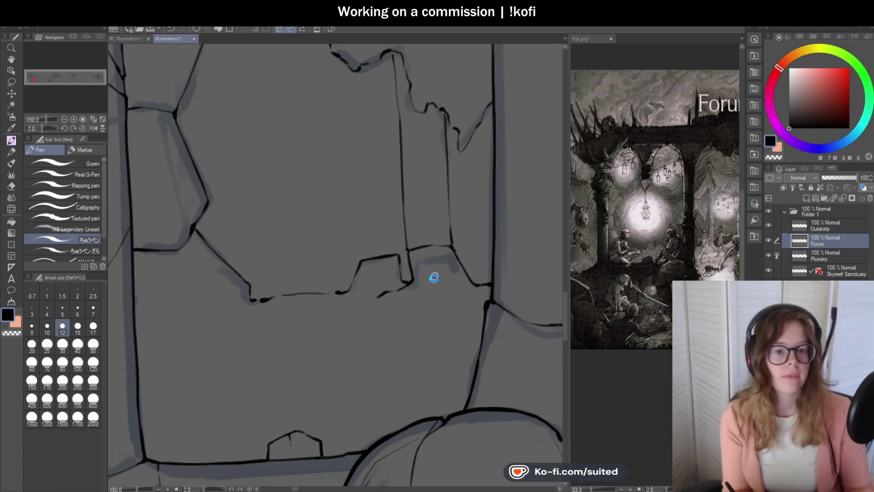
{"action": "key", "text": "ctrl+s"}
Ink a dark line down the slab's side.
{"action": "scroll", "coordinate": [434, 277], "scroll_direction": "down", "scroll_amount": 3}
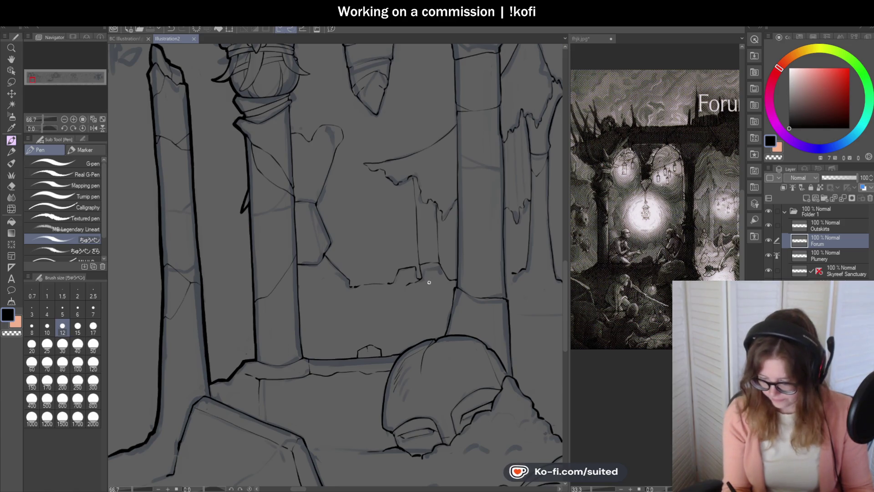
{"action": "scroll", "coordinate": [424, 282], "scroll_direction": "down", "scroll_amount": 1}
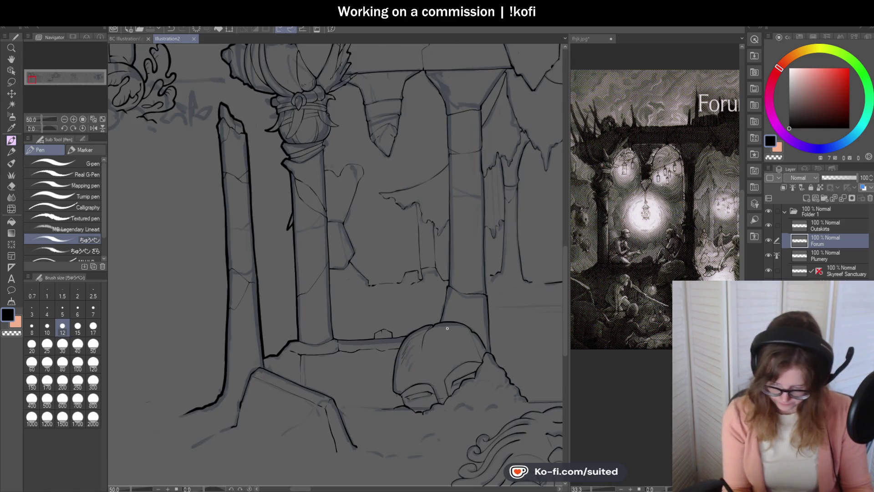
{"action": "scroll", "coordinate": [415, 223], "scroll_direction": "up", "scroll_amount": 3}
{"action": "left_click_drag", "start_coordinate": [404, 163], "coordinate": [414, 259]}
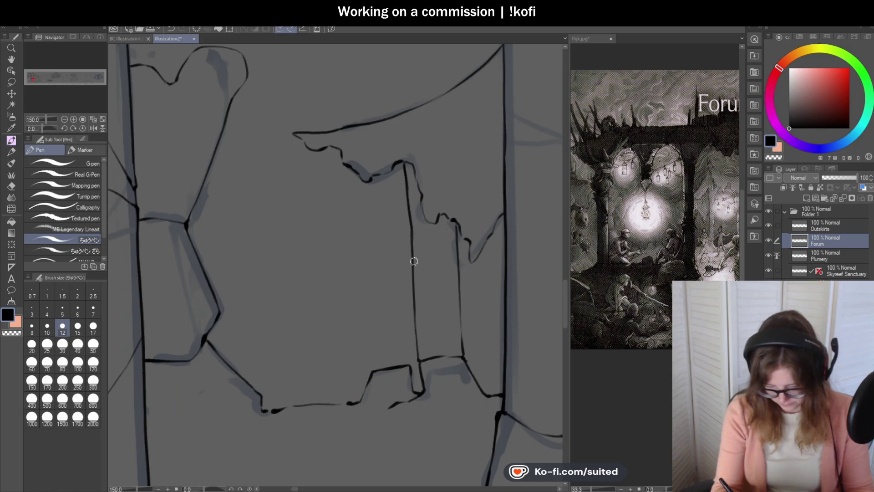
{"action": "scroll", "coordinate": [413, 266], "scroll_direction": "down", "scroll_amount": 5}
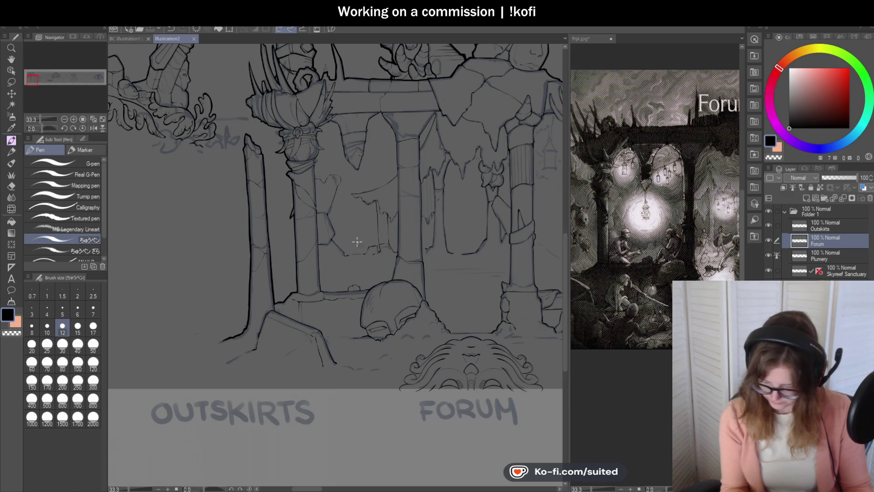
Zoom the fhjk.jpg reference to 50% to show the lantern and seated figure.
{"action": "left_click", "coordinate": [586, 40]}
{"action": "scroll", "coordinate": [656, 205], "scroll_direction": "down", "scroll_amount": 2}
{"action": "scroll", "coordinate": [663, 243], "scroll_direction": "up", "scroll_amount": 3}
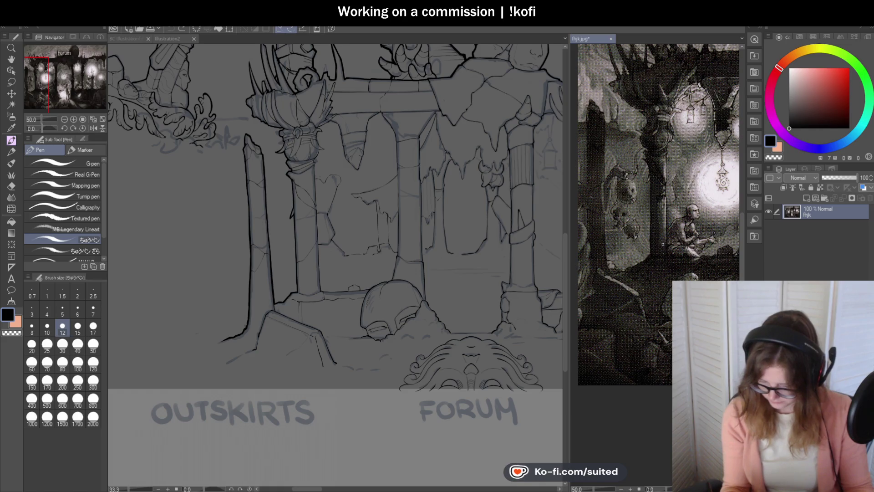
Back on Illustration2, add a small ink mark and short vertical stroke on the pillar.
{"action": "left_click", "coordinate": [168, 39]}
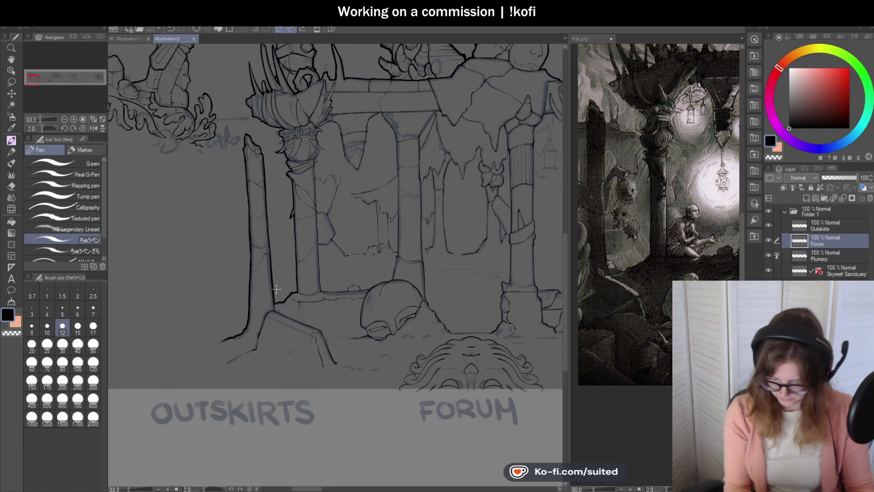
{"action": "scroll", "coordinate": [275, 289], "scroll_direction": "up", "scroll_amount": 2}
{"action": "left_click", "coordinate": [271, 266]}
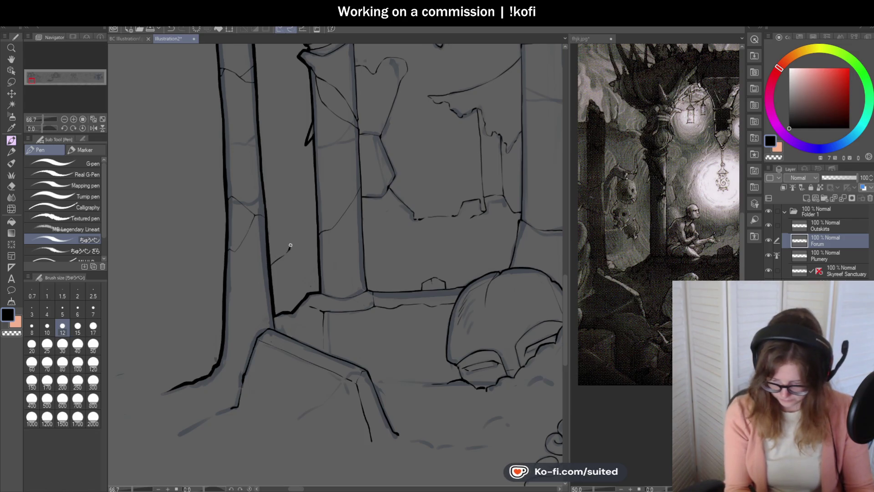
{"action": "scroll", "coordinate": [328, 269], "scroll_direction": "down", "scroll_amount": 1}
{"action": "left_click_drag", "start_coordinate": [294, 258], "coordinate": [294, 224]}
{"action": "scroll", "coordinate": [303, 254], "scroll_direction": "down", "scroll_amount": 1}
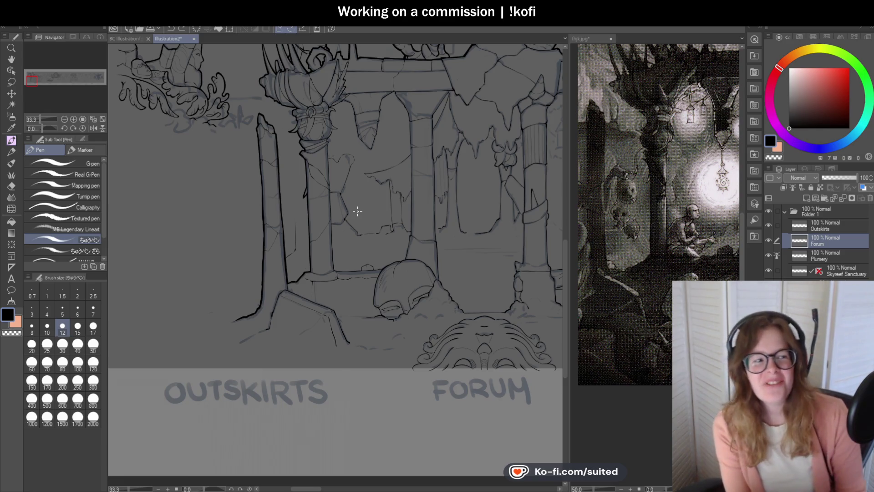
Draw thin vertical ink lines running up the pillar.
{"action": "scroll", "coordinate": [291, 200], "scroll_direction": "up", "scroll_amount": 4}
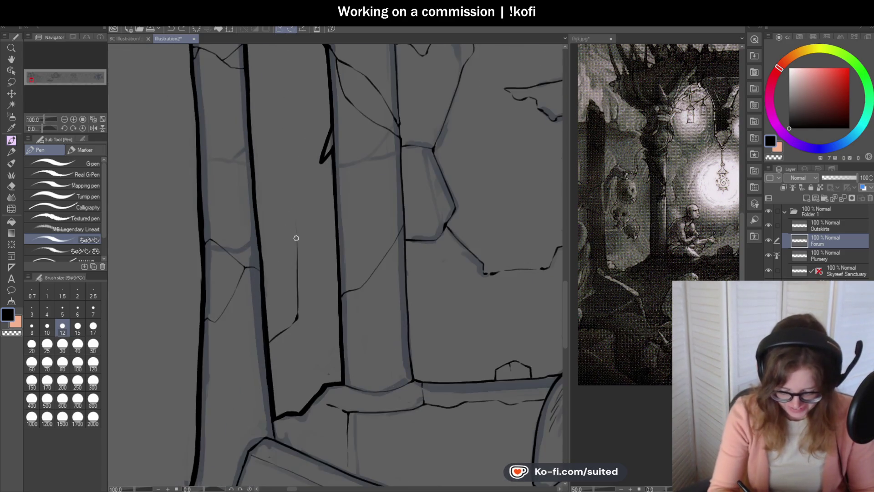
{"action": "left_click_drag", "start_coordinate": [298, 231], "coordinate": [292, 86]}
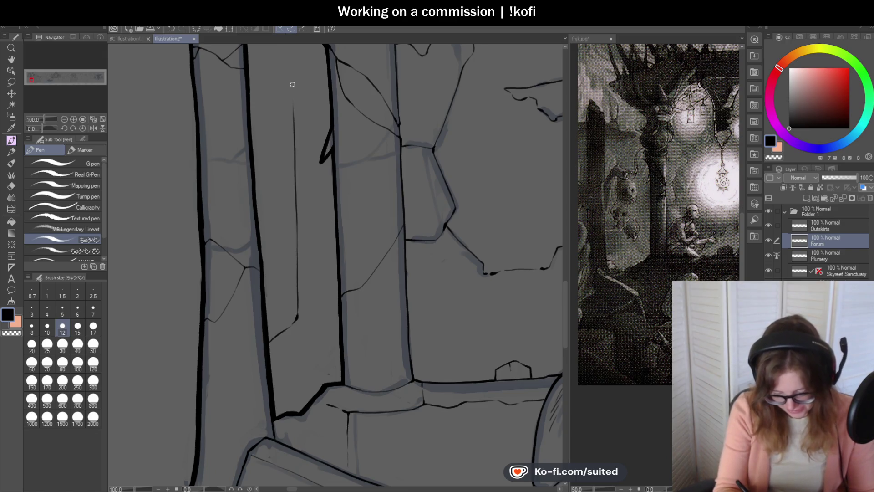
{"action": "scroll", "coordinate": [365, 263], "scroll_direction": "down", "scroll_amount": 2}
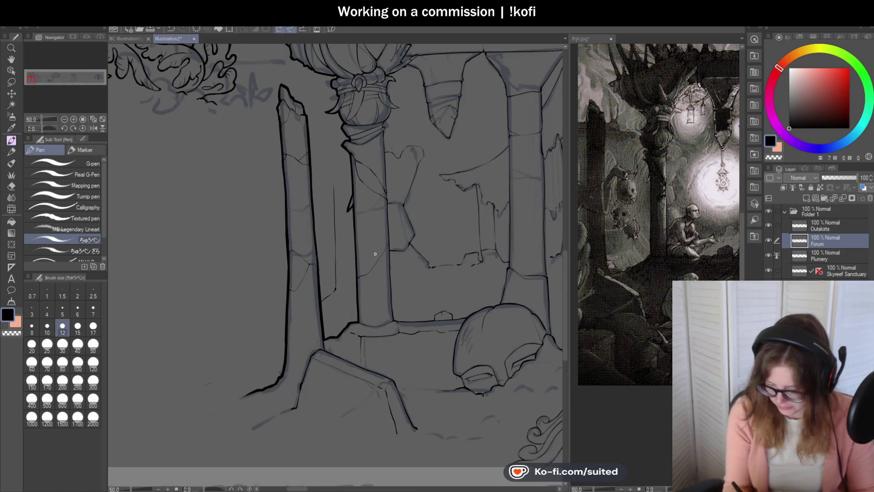
{"action": "scroll", "coordinate": [332, 194], "scroll_direction": "up", "scroll_amount": 2}
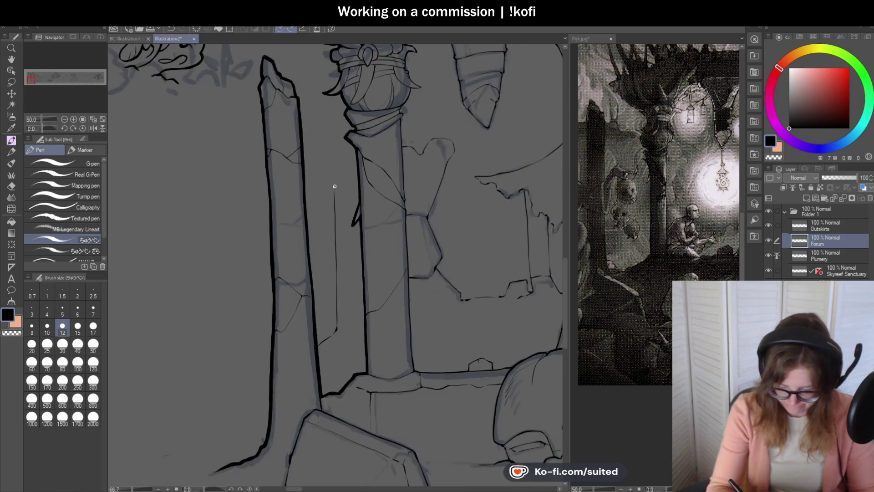
{"action": "left_click_drag", "start_coordinate": [333, 198], "coordinate": [330, 80]}
{"action": "scroll", "coordinate": [373, 312], "scroll_direction": "down", "scroll_amount": 2}
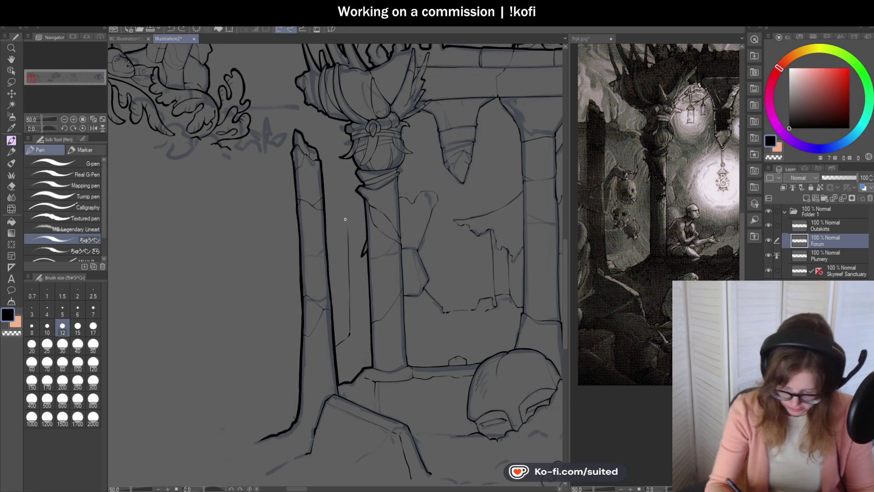
{"action": "scroll", "coordinate": [348, 228], "scroll_direction": "up", "scroll_amount": 2}
{"action": "mouse_move", "coordinate": [350, 234]}
{"action": "left_mouse_down"}
{"action": "mouse_move", "coordinate": [342, 104]}
{"action": "mouse_move", "coordinate": [344, 132]}
{"action": "left_mouse_up"}
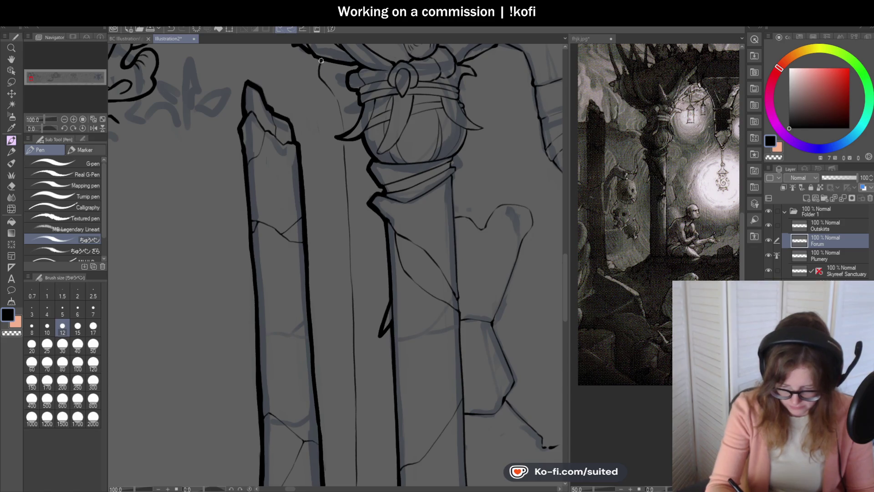
Undo the stray diagonal line and redraw the thin line below the pillar top.
{"action": "key", "text": "ctrl+z"}
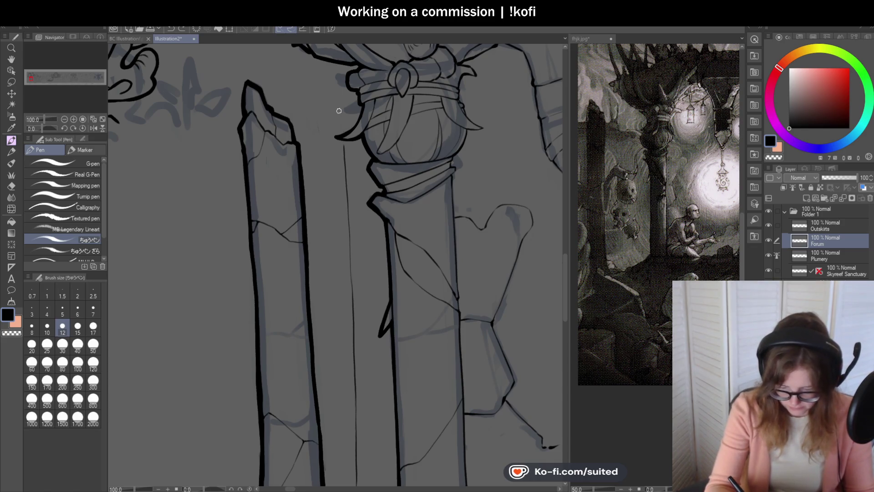
{"action": "left_click_drag", "start_coordinate": [341, 132], "coordinate": [337, 80]}
{"action": "scroll", "coordinate": [414, 217], "scroll_direction": "down", "scroll_amount": 4}
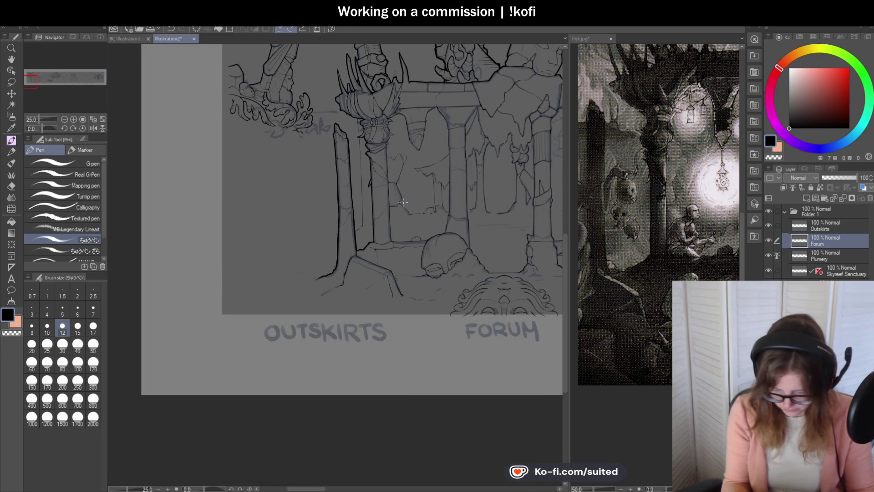
Ink a thin line beside the broken left pillar.
{"action": "scroll", "coordinate": [377, 182], "scroll_direction": "up", "scroll_amount": 2}
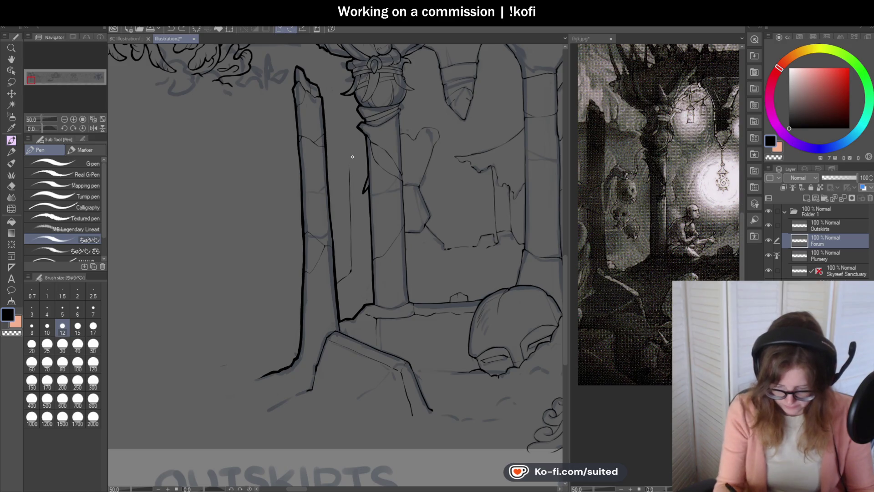
{"action": "scroll", "coordinate": [351, 163], "scroll_direction": "up", "scroll_amount": 1}
{"action": "scroll", "coordinate": [348, 164], "scroll_direction": "up", "scroll_amount": 3}
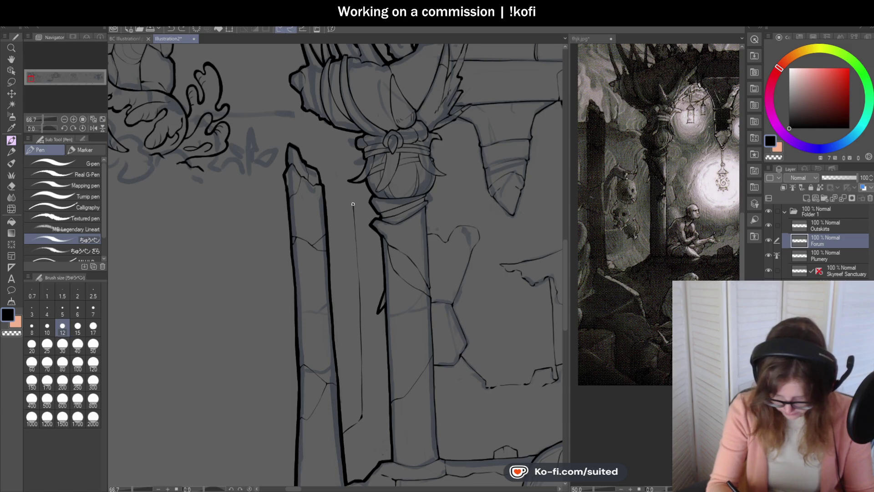
{"action": "scroll", "coordinate": [352, 189], "scroll_direction": "up", "scroll_amount": 2}
{"action": "mouse_move", "coordinate": [353, 211]}
{"action": "left_mouse_down"}
{"action": "mouse_move", "coordinate": [308, 141]}
{"action": "mouse_move", "coordinate": [386, 120]}
{"action": "mouse_move", "coordinate": [308, 151]}
{"action": "left_mouse_up"}
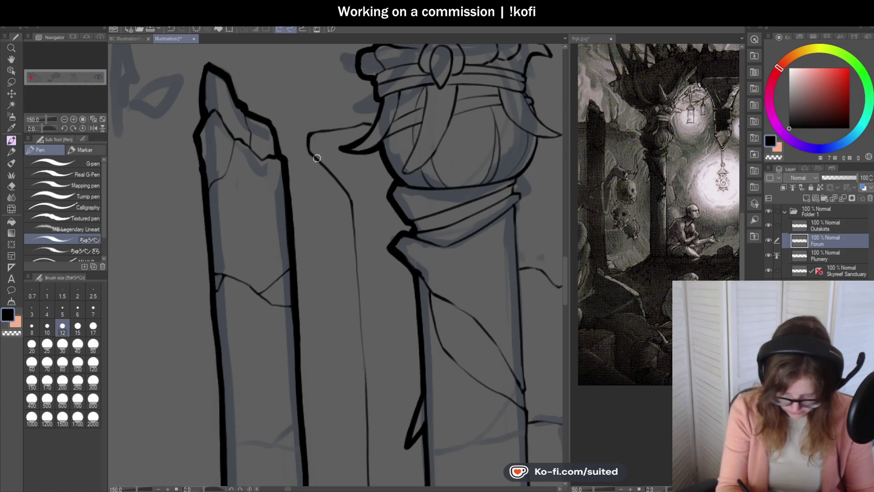
{"action": "scroll", "coordinate": [314, 157], "scroll_direction": "down", "scroll_amount": 5}
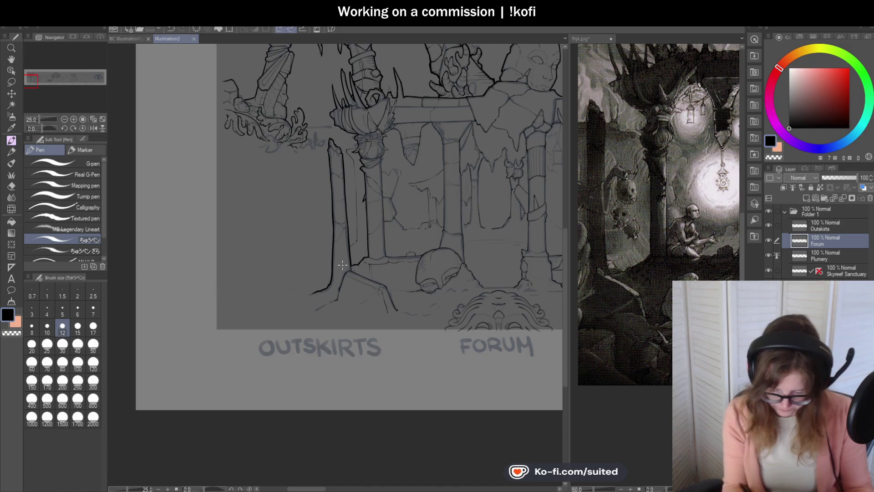
{"action": "scroll", "coordinate": [361, 267], "scroll_direction": "down", "scroll_amount": 2}
{"action": "scroll", "coordinate": [515, 237], "scroll_direction": "up", "scroll_amount": 2}
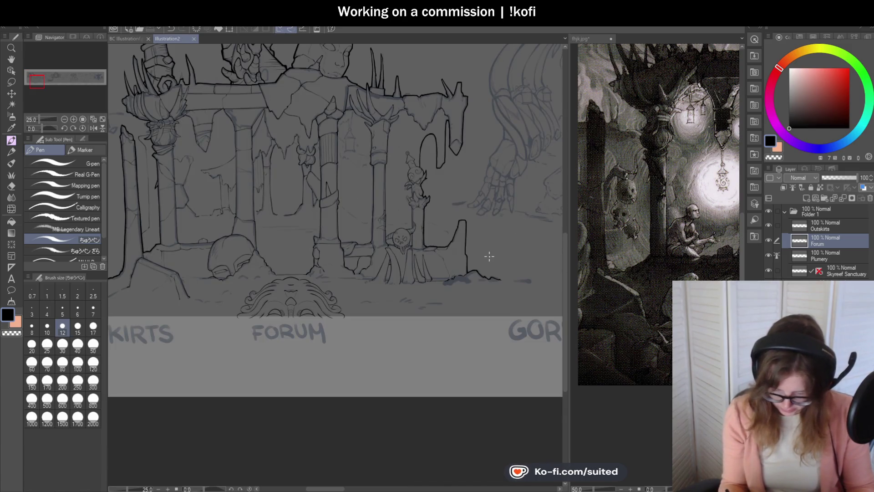
{"action": "left_click", "coordinate": [592, 39]}
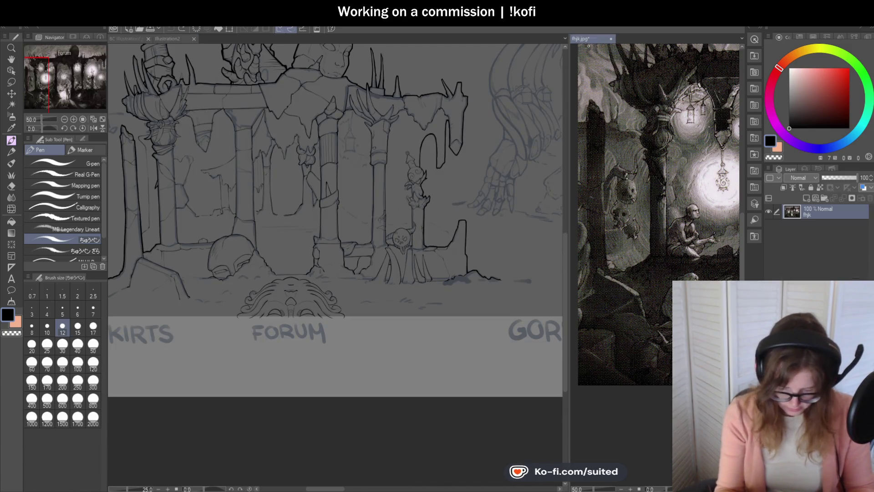
{"action": "scroll", "coordinate": [693, 189], "scroll_direction": "up", "scroll_amount": 2}
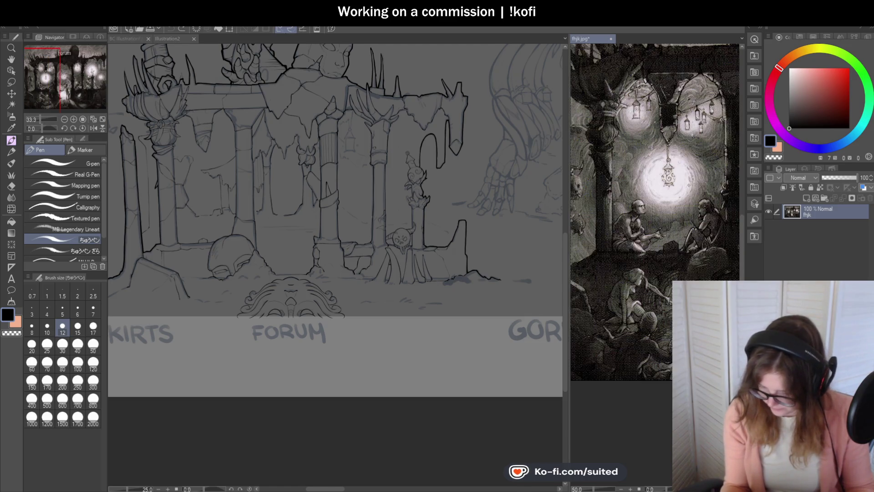
{"action": "scroll", "coordinate": [686, 197], "scroll_direction": "down", "scroll_amount": 5}
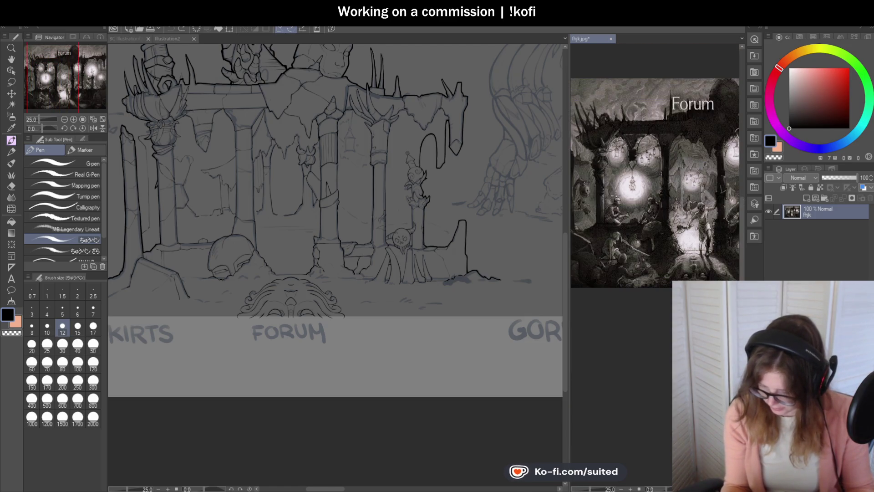
{"action": "scroll", "coordinate": [687, 197], "scroll_direction": "up", "scroll_amount": 2}
{"action": "scroll", "coordinate": [631, 189], "scroll_direction": "down", "scroll_amount": 2}
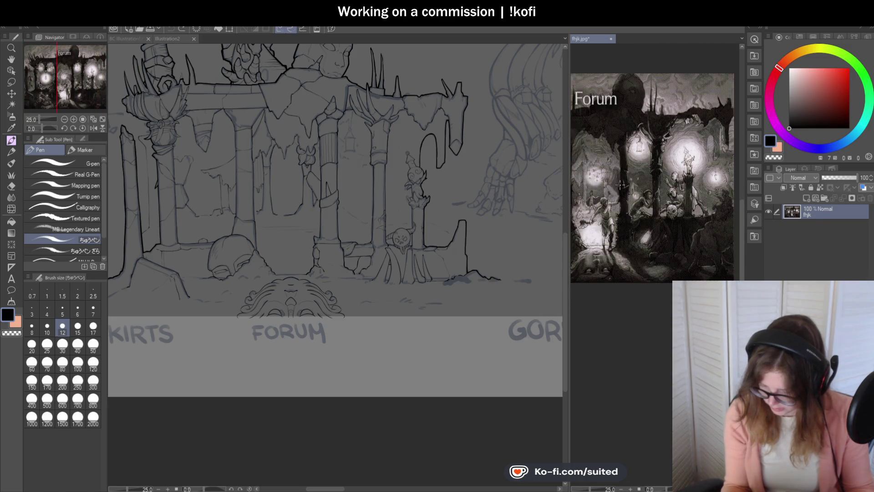
{"action": "scroll", "coordinate": [692, 203], "scroll_direction": "up", "scroll_amount": 3}
{"action": "scroll", "coordinate": [693, 204], "scroll_direction": "up", "scroll_amount": 2}
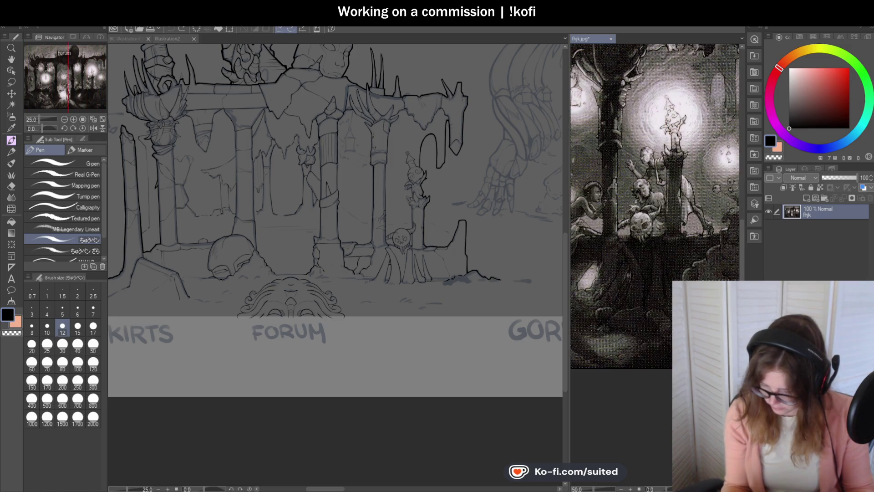
{"action": "scroll", "coordinate": [613, 208], "scroll_direction": "down", "scroll_amount": 3}
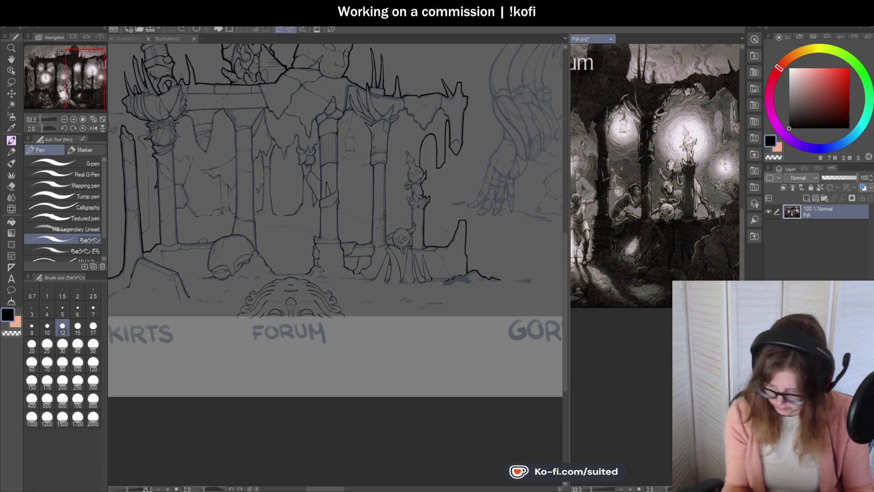
{"action": "scroll", "coordinate": [612, 208], "scroll_direction": "up", "scroll_amount": 2}
{"action": "left_click", "coordinate": [168, 38]}
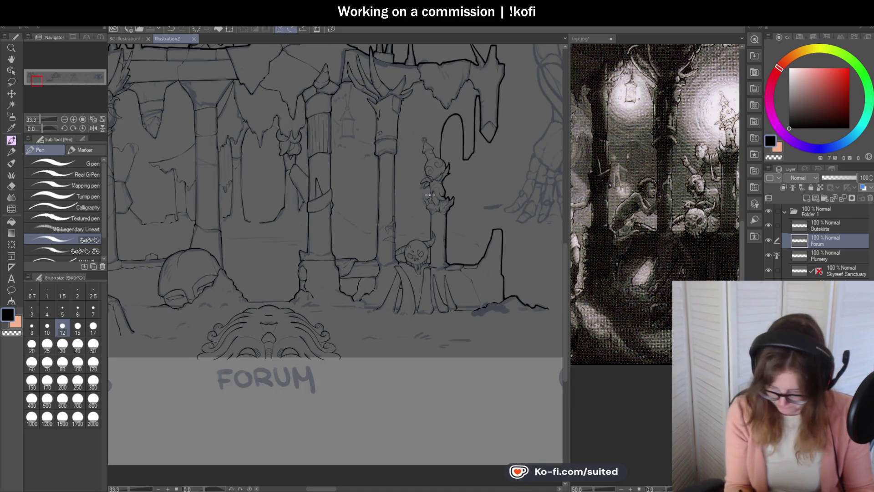
{"action": "scroll", "coordinate": [346, 229], "scroll_direction": "up", "scroll_amount": 5}
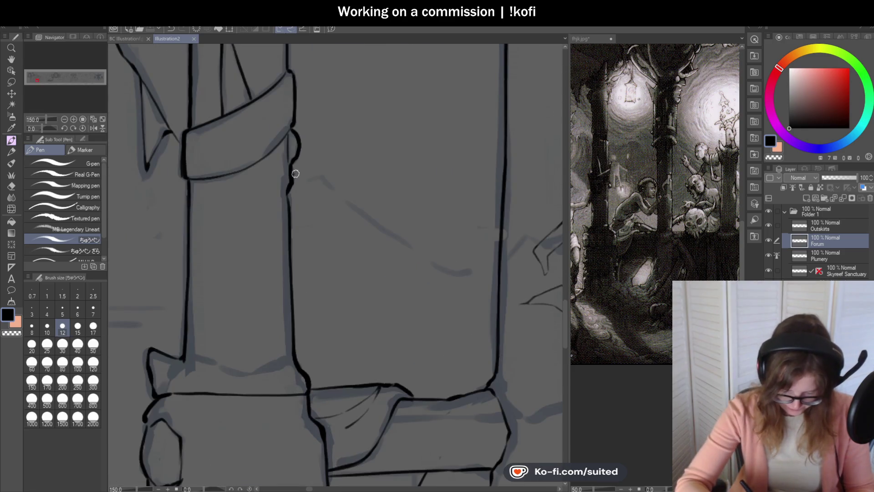
Ink a diagonal crack from the pillar edge and a horizontal crack across the wall.
{"action": "left_click_drag", "start_coordinate": [316, 181], "coordinate": [415, 258]}
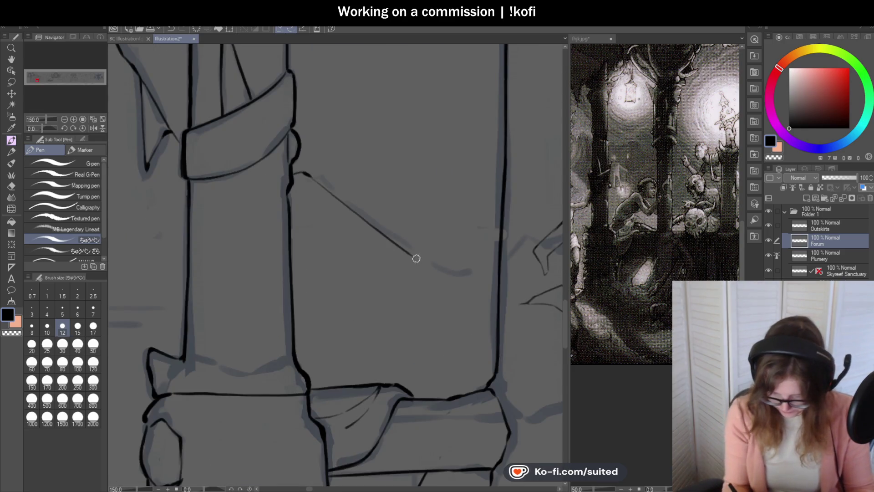
{"action": "scroll", "coordinate": [497, 261], "scroll_direction": "down", "scroll_amount": 4}
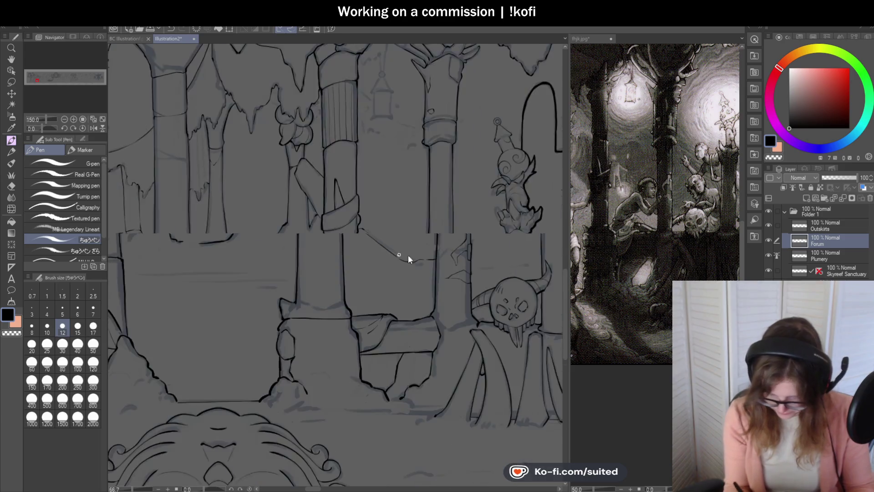
{"action": "scroll", "coordinate": [394, 225], "scroll_direction": "up", "scroll_amount": 4}
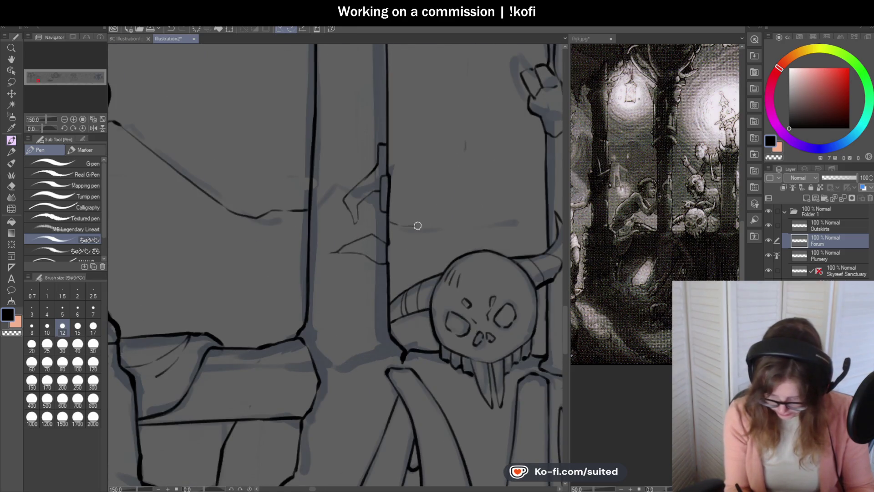
{"action": "left_click_drag", "start_coordinate": [414, 226], "coordinate": [522, 224]}
{"action": "scroll", "coordinate": [462, 223], "scroll_direction": "down", "scroll_amount": 4}
{"action": "scroll", "coordinate": [406, 221], "scroll_direction": "up", "scroll_amount": 3}
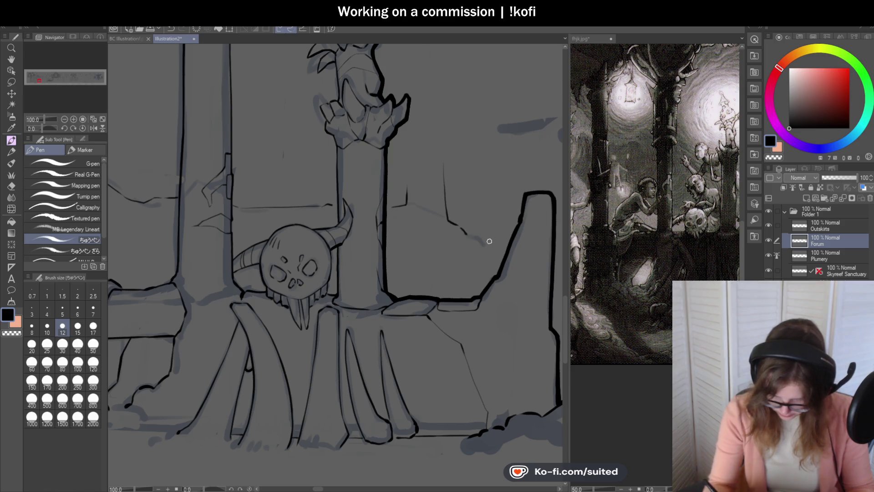
{"action": "scroll", "coordinate": [460, 240], "scroll_direction": "down", "scroll_amount": 3}
{"action": "scroll", "coordinate": [459, 240], "scroll_direction": "up", "scroll_amount": 3}
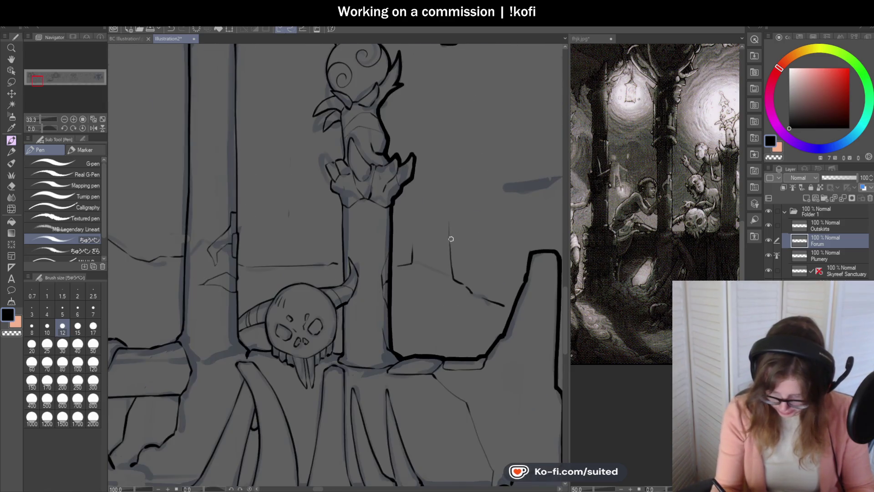
Outline the broken block's top corners, toggling between black and transparent colour.
{"action": "left_click_drag", "start_coordinate": [449, 186], "coordinate": [411, 244]}
{"action": "scroll", "coordinate": [418, 214], "scroll_direction": "up", "scroll_amount": 1}
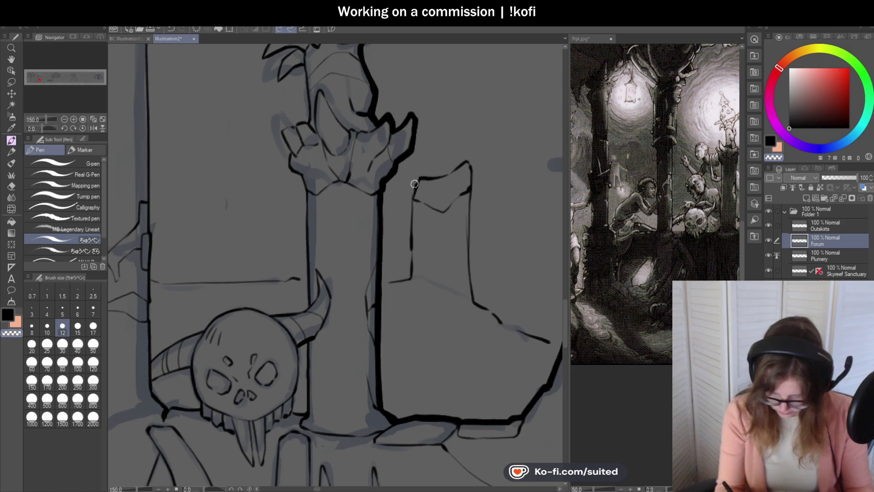
{"action": "left_click_drag", "start_coordinate": [419, 176], "coordinate": [410, 230]}
{"action": "key", "text": "c"}
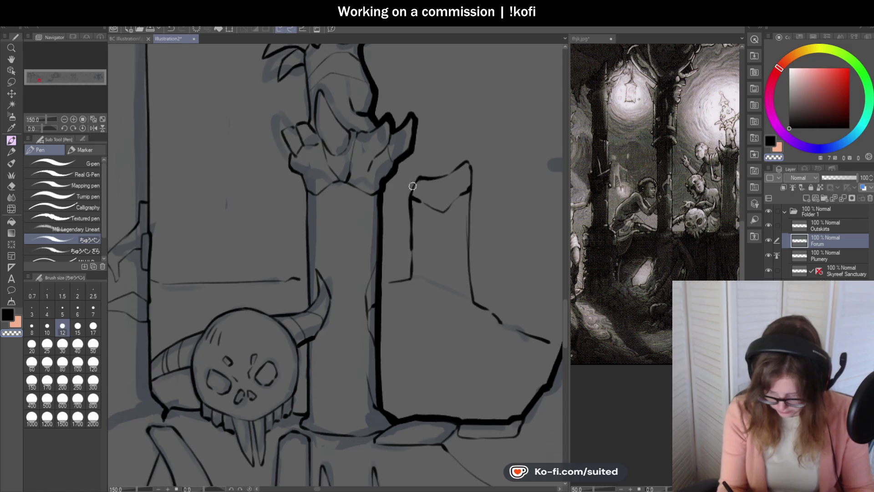
{"action": "key", "text": "c"}
{"action": "key", "text": "c"}
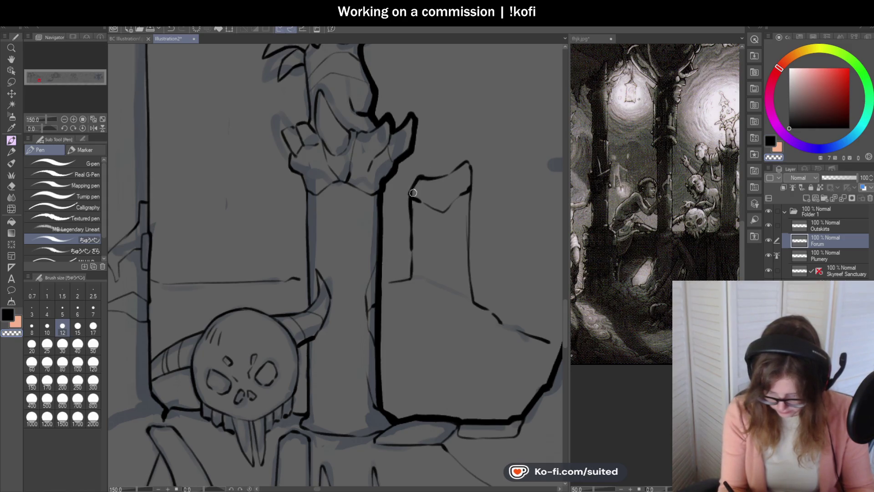
{"action": "key", "text": "c"}
{"action": "scroll", "coordinate": [451, 210], "scroll_direction": "up", "scroll_amount": 1}
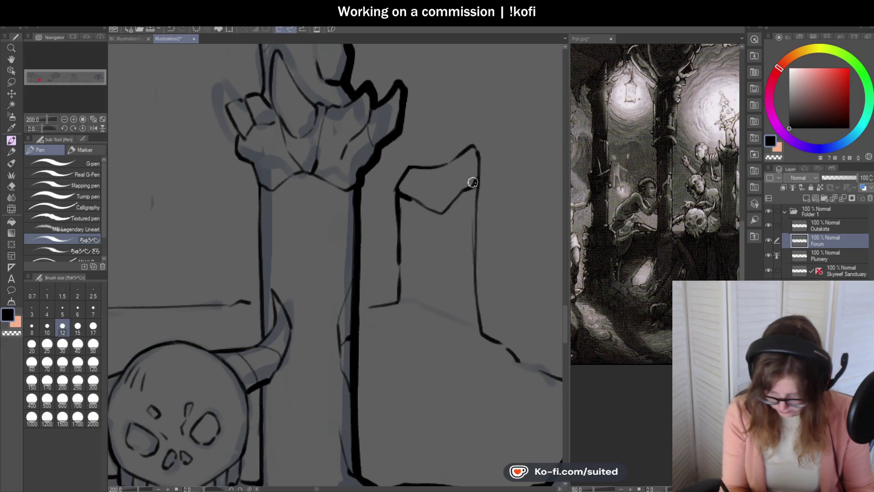
{"action": "scroll", "coordinate": [477, 156], "scroll_direction": "down", "scroll_amount": 5}
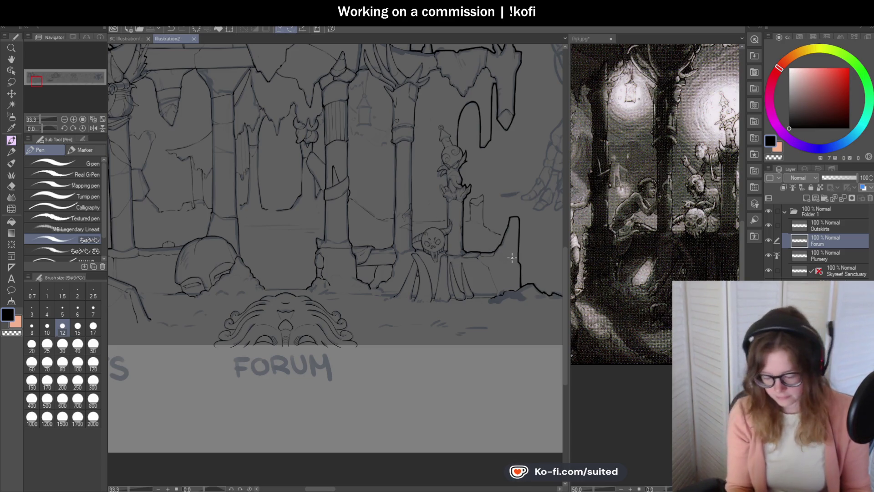
Extend the ground line, add short lines by the rubble, and ink a curved rock edge.
{"action": "scroll", "coordinate": [493, 273], "scroll_direction": "down", "scroll_amount": 1}
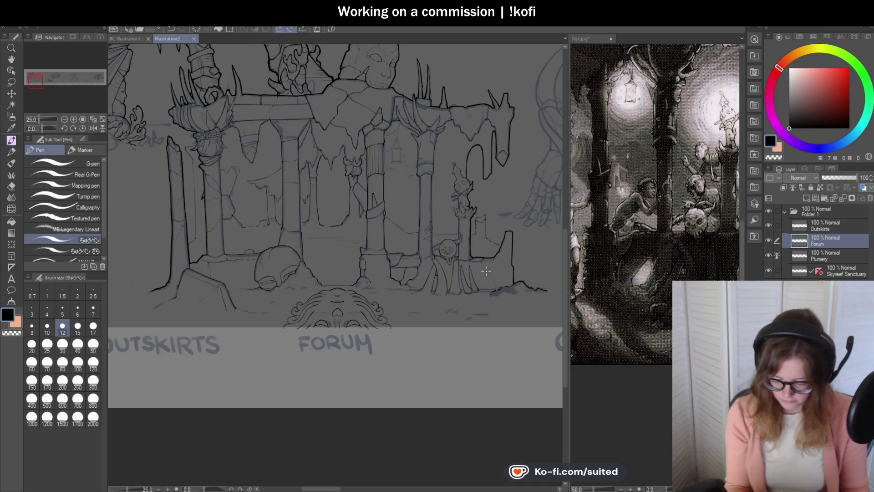
{"action": "scroll", "coordinate": [490, 272], "scroll_direction": "down", "scroll_amount": 2}
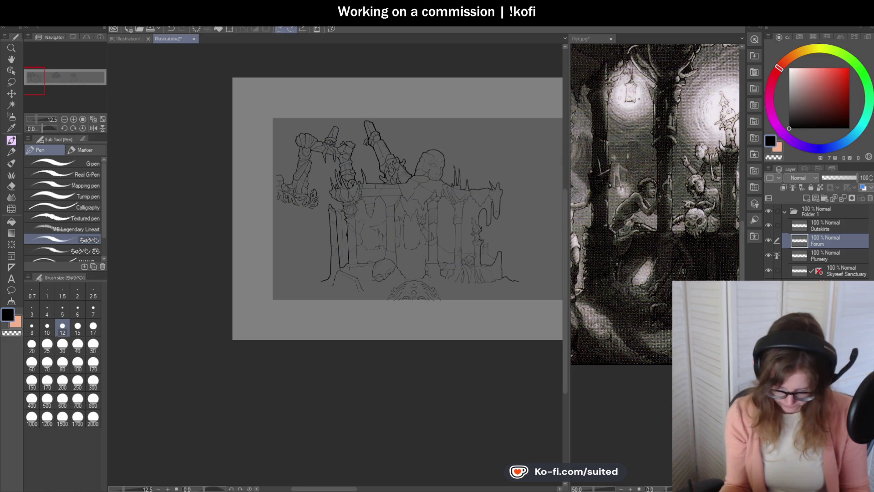
{"action": "scroll", "coordinate": [320, 257], "scroll_direction": "up", "scroll_amount": 1}
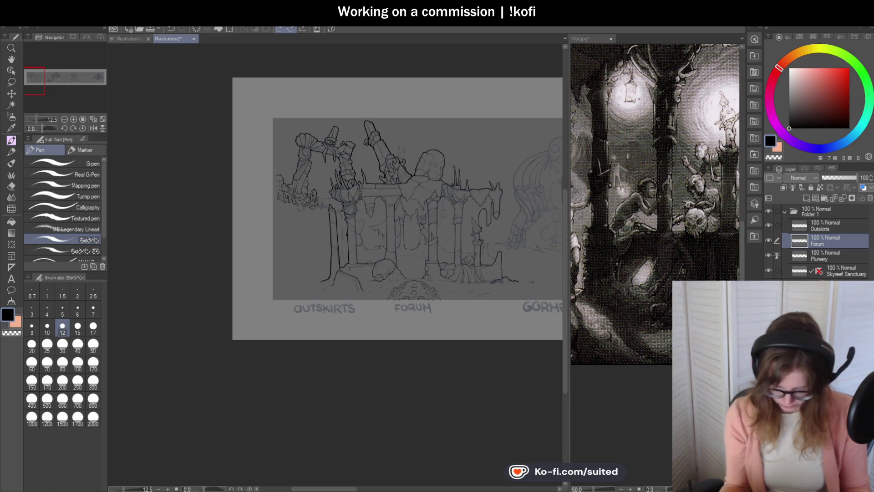
{"action": "scroll", "coordinate": [320, 257], "scroll_direction": "up", "scroll_amount": 4}
{"action": "scroll", "coordinate": [316, 216], "scroll_direction": "up", "scroll_amount": 2}
{"action": "left_click_drag", "start_coordinate": [302, 203], "coordinate": [325, 205]}
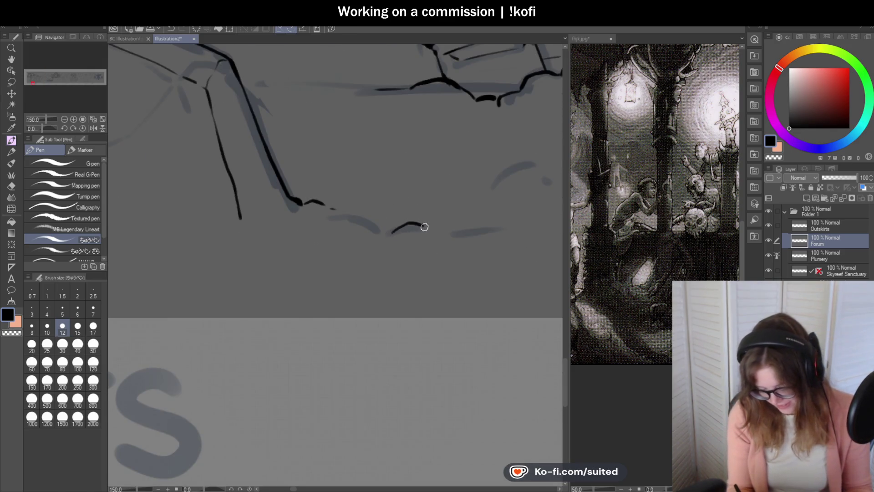
{"action": "left_click_drag", "start_coordinate": [449, 229], "coordinate": [483, 230]}
{"action": "left_click_drag", "start_coordinate": [534, 164], "coordinate": [469, 181]}
Ink two ground lines beneath the fallen blocks.
{"action": "scroll", "coordinate": [320, 204], "scroll_direction": "down", "scroll_amount": 4}
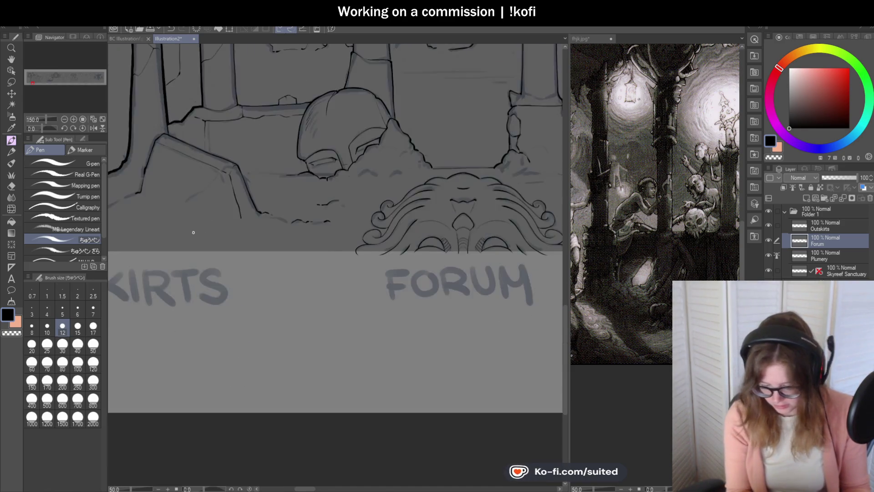
{"action": "scroll", "coordinate": [320, 204], "scroll_direction": "up", "scroll_amount": 4}
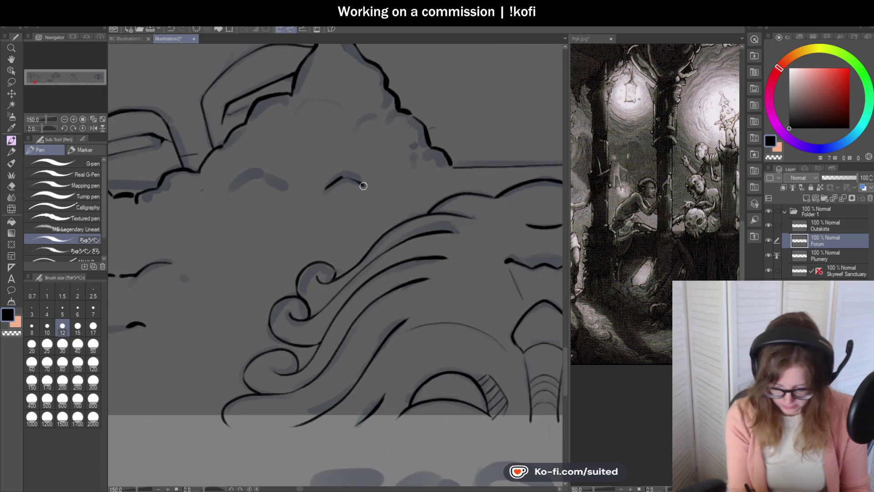
{"action": "scroll", "coordinate": [318, 204], "scroll_direction": "down", "scroll_amount": 5}
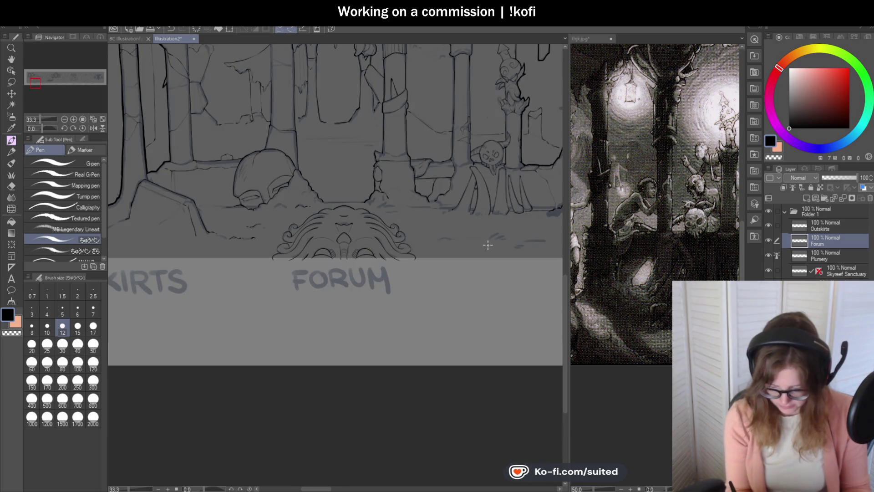
{"action": "scroll", "coordinate": [413, 218], "scroll_direction": "up", "scroll_amount": 1}
{"action": "scroll", "coordinate": [413, 218], "scroll_direction": "up", "scroll_amount": 3}
{"action": "left_click_drag", "start_coordinate": [319, 192], "coordinate": [432, 191]}
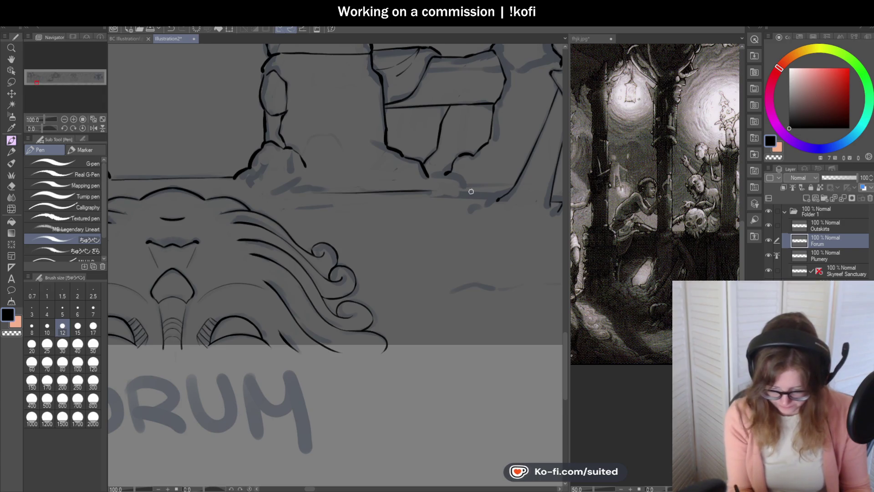
{"action": "left_click_drag", "start_coordinate": [359, 194], "coordinate": [491, 192]}
{"action": "left_click_drag", "start_coordinate": [362, 195], "coordinate": [491, 197]}
{"action": "scroll", "coordinate": [495, 198], "scroll_direction": "down", "scroll_amount": 2}
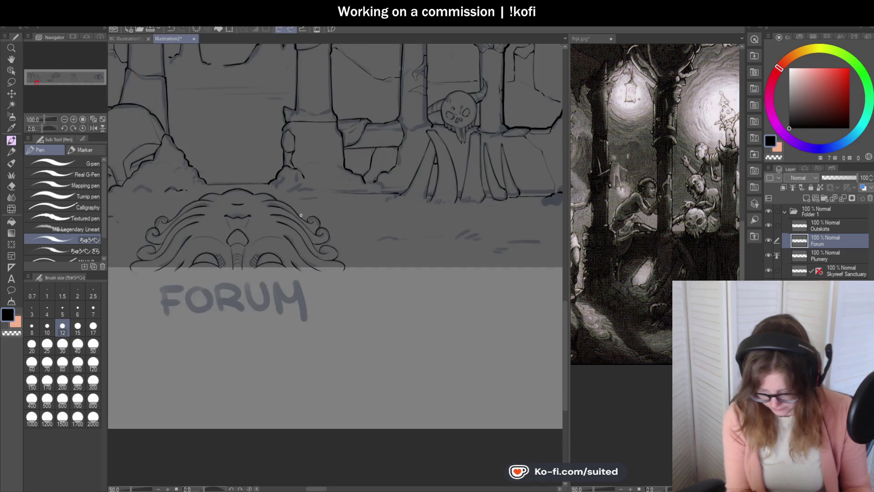
{"action": "scroll", "coordinate": [378, 232], "scroll_direction": "up", "scroll_amount": 2}
Ink short curved and arched rubble strokes, darkening the light sketched ground stroke.
{"action": "left_click_drag", "start_coordinate": [368, 237], "coordinate": [409, 237]}
{"action": "scroll", "coordinate": [409, 236], "scroll_direction": "down", "scroll_amount": 2}
{"action": "scroll", "coordinate": [455, 237], "scroll_direction": "up", "scroll_amount": 3}
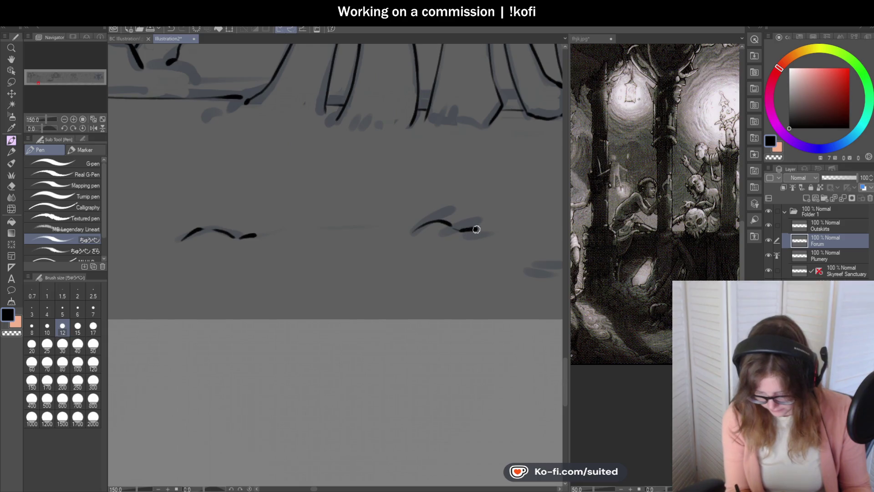
{"action": "left_click_drag", "start_coordinate": [370, 229], "coordinate": [319, 228]}
{"action": "scroll", "coordinate": [320, 228], "scroll_direction": "down", "scroll_amount": 4}
{"action": "scroll", "coordinate": [403, 243], "scroll_direction": "up", "scroll_amount": 2}
{"action": "left_click_drag", "start_coordinate": [387, 234], "coordinate": [453, 235]}
{"action": "scroll", "coordinate": [421, 279], "scroll_direction": "down", "scroll_amount": 3}
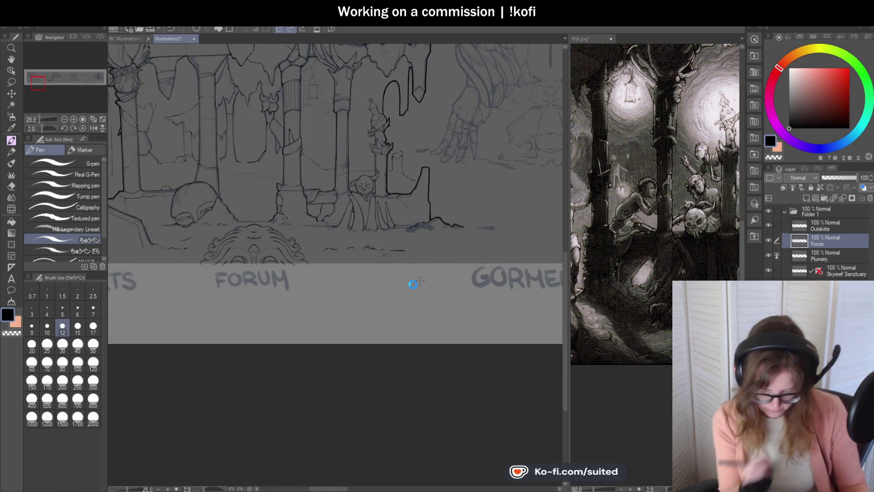
{"action": "scroll", "coordinate": [413, 285], "scroll_direction": "down", "scroll_amount": 6}
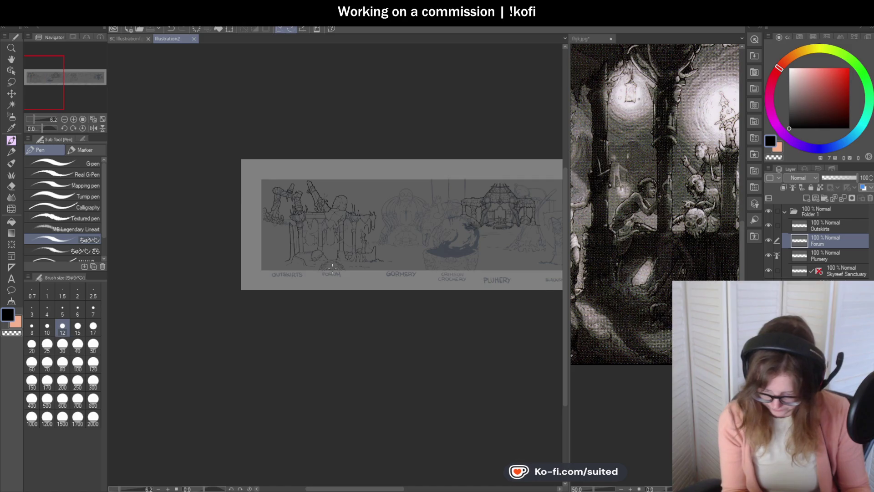
{"action": "scroll", "coordinate": [493, 263], "scroll_direction": "up", "scroll_amount": 6}
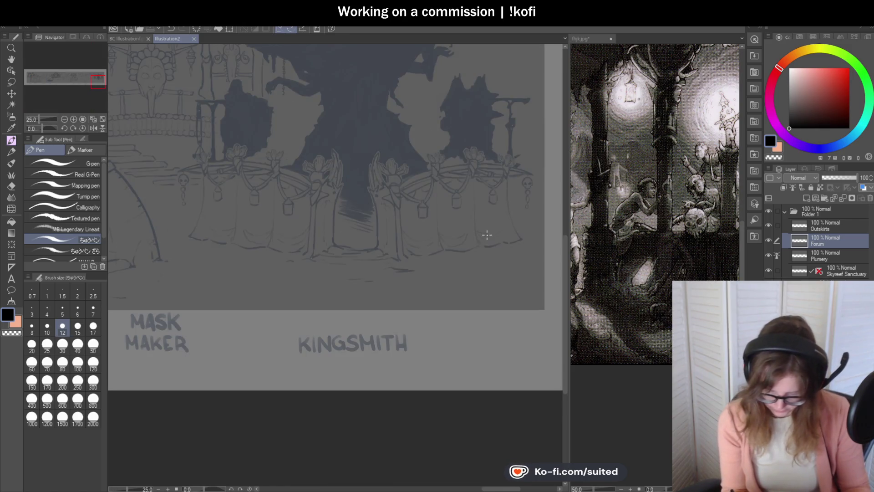
{"action": "scroll", "coordinate": [488, 238], "scroll_direction": "down", "scroll_amount": 2}
{"action": "scroll", "coordinate": [315, 222], "scroll_direction": "up", "scroll_amount": 4}
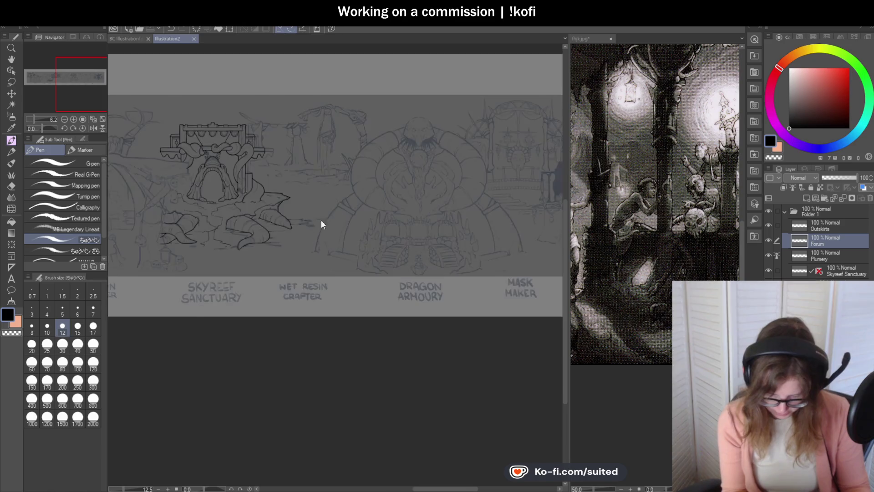
{"action": "scroll", "coordinate": [464, 175], "scroll_direction": "down", "scroll_amount": 2}
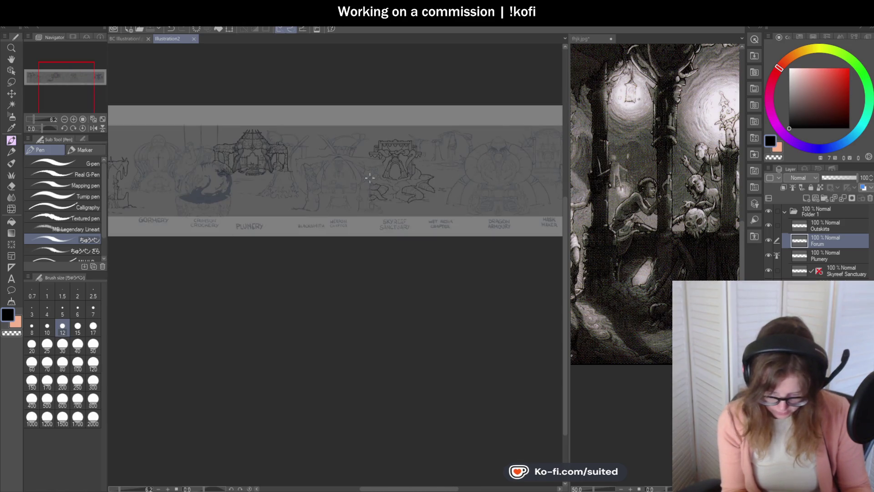
{"action": "scroll", "coordinate": [427, 169], "scroll_direction": "up", "scroll_amount": 4}
{"action": "scroll", "coordinate": [486, 233], "scroll_direction": "down", "scroll_amount": 3}
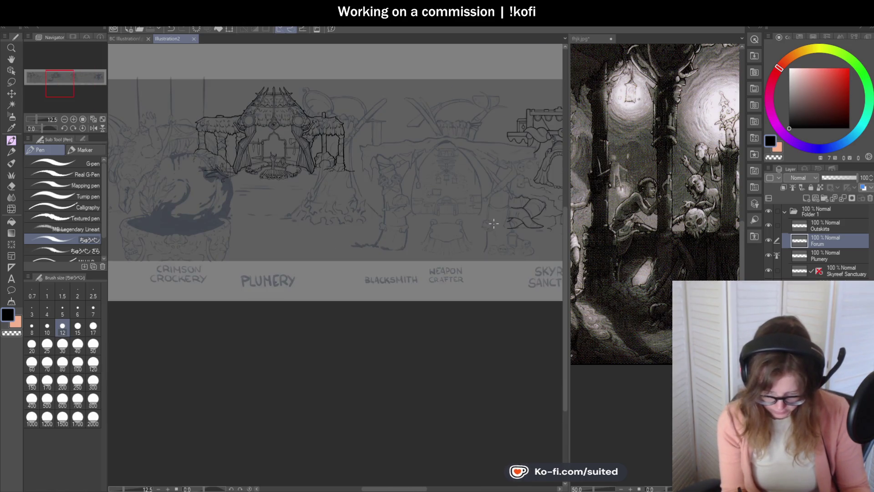
{"action": "scroll", "coordinate": [492, 225], "scroll_direction": "down", "scroll_amount": 2}
{"action": "scroll", "coordinate": [393, 234], "scroll_direction": "up", "scroll_amount": 6}
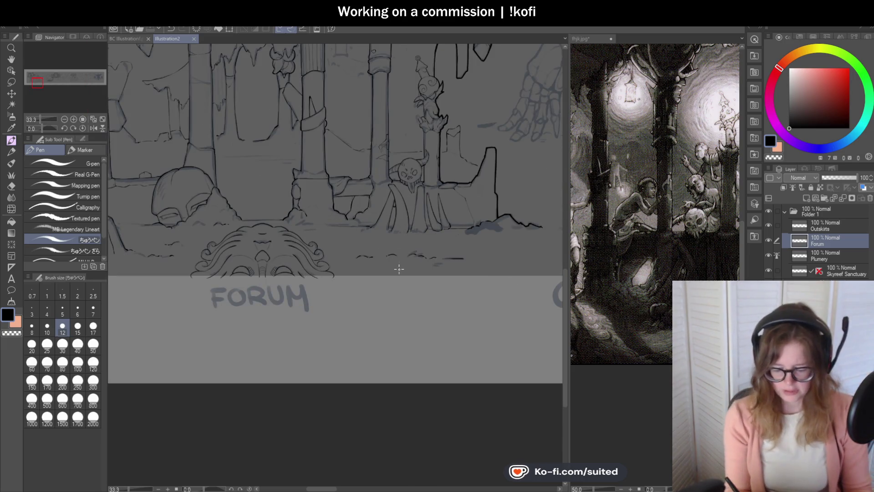
{"action": "scroll", "coordinate": [401, 302], "scroll_direction": "down", "scroll_amount": 3}
{"action": "scroll", "coordinate": [398, 224], "scroll_direction": "up", "scroll_amount": 4}
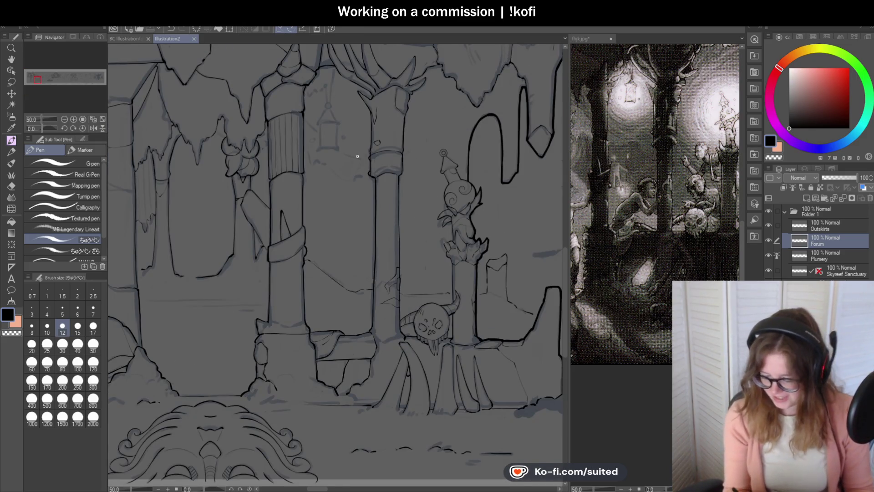
Ink the lantern's hanging chain with a short curve joining it.
{"action": "scroll", "coordinate": [348, 61], "scroll_direction": "up", "scroll_amount": 3}
{"action": "mouse_move", "coordinate": [331, 66]}
{"action": "left_mouse_down"}
{"action": "mouse_move", "coordinate": [314, 164]}
{"action": "mouse_move", "coordinate": [312, 125]}
{"action": "left_mouse_up"}
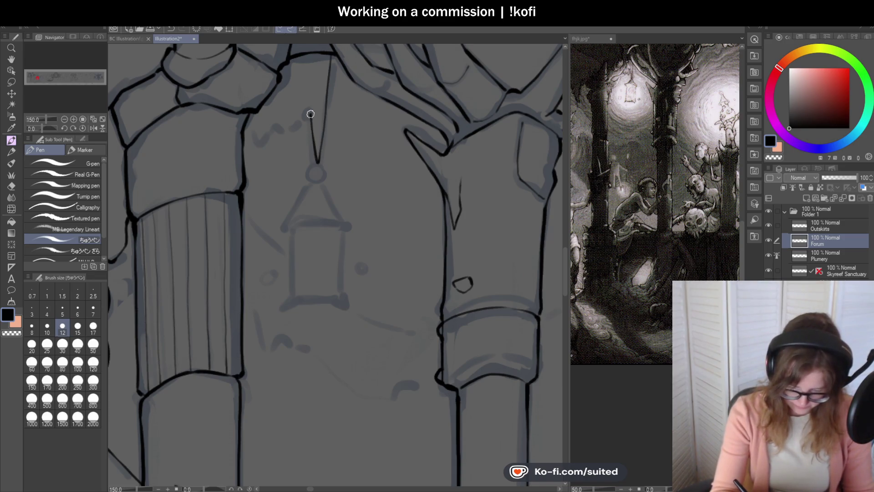
{"action": "mouse_move", "coordinate": [293, 111]}
{"action": "left_mouse_down"}
{"action": "mouse_move", "coordinate": [276, 134]}
{"action": "mouse_move", "coordinate": [266, 119]}
{"action": "left_mouse_up"}
{"action": "scroll", "coordinate": [352, 186], "scroll_direction": "down", "scroll_amount": 2}
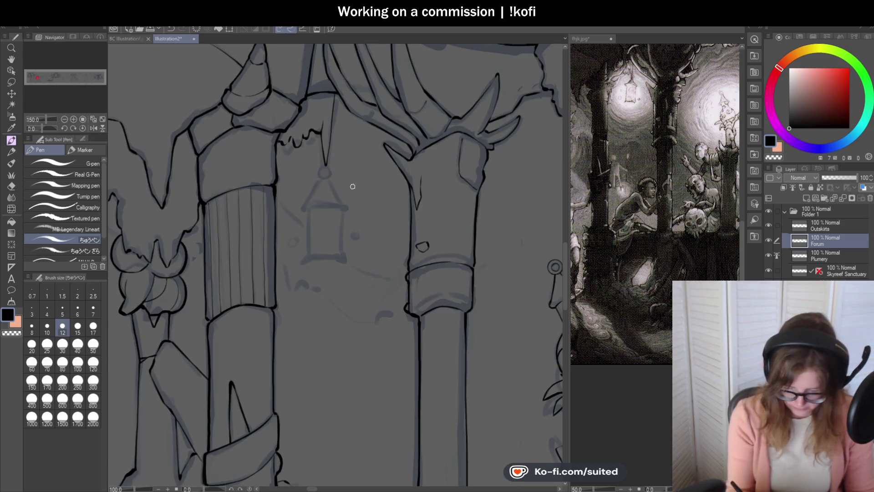
{"action": "scroll", "coordinate": [318, 179], "scroll_direction": "up", "scroll_amount": 4}
{"action": "scroll", "coordinate": [326, 164], "scroll_direction": "up", "scroll_amount": 2}
Ink the ring, the lines from it to both top corners, and the top edge.
{"action": "mouse_move", "coordinate": [344, 164]}
{"action": "left_mouse_down"}
{"action": "mouse_move", "coordinate": [295, 173]}
{"action": "mouse_move", "coordinate": [342, 162]}
{"action": "mouse_move", "coordinate": [338, 175]}
{"action": "mouse_move", "coordinate": [312, 186]}
{"action": "mouse_move", "coordinate": [337, 169]}
{"action": "left_mouse_up"}
{"action": "scroll", "coordinate": [360, 184], "scroll_direction": "down", "scroll_amount": 3}
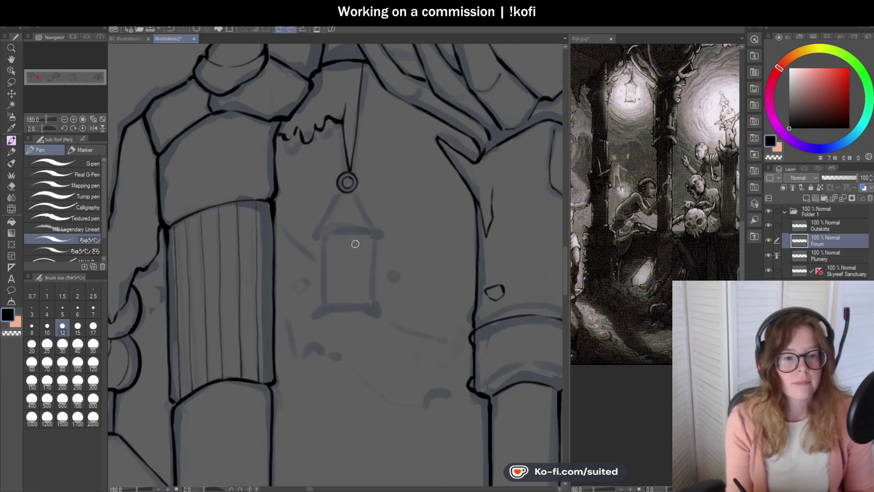
{"action": "scroll", "coordinate": [353, 242], "scroll_direction": "up", "scroll_amount": 2}
{"action": "mouse_move", "coordinate": [339, 172]}
{"action": "left_mouse_down"}
{"action": "mouse_move", "coordinate": [307, 211]}
{"action": "mouse_move", "coordinate": [301, 233]}
{"action": "left_mouse_up"}
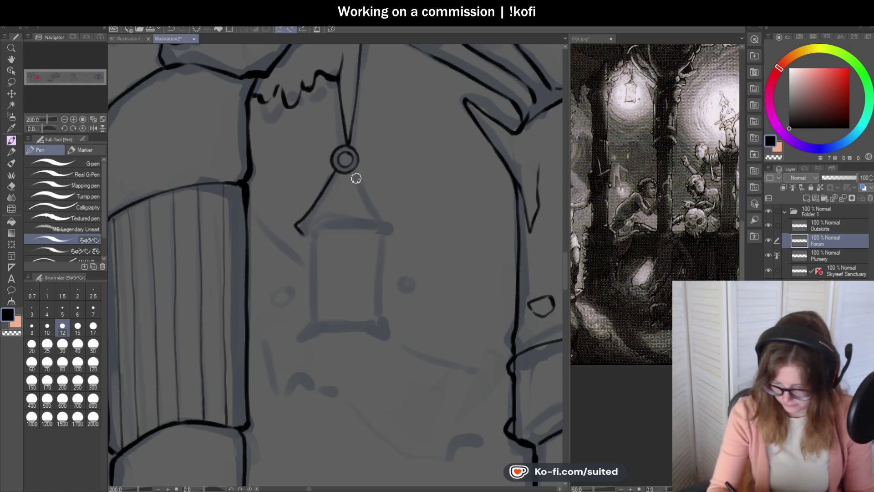
{"action": "key", "text": "ctrl+z"}
{"action": "left_click_drag", "start_coordinate": [339, 172], "coordinate": [301, 220]}
{"action": "key", "text": "ctrl+z"}
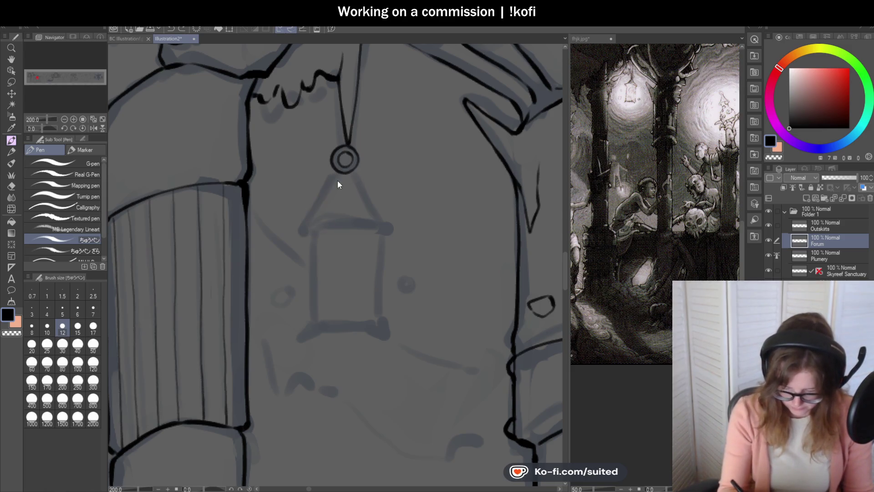
{"action": "mouse_move", "coordinate": [337, 171]}
{"action": "left_mouse_down"}
{"action": "mouse_move", "coordinate": [303, 232]}
{"action": "mouse_move", "coordinate": [385, 222]}
{"action": "left_mouse_up"}
{"action": "scroll", "coordinate": [391, 224], "scroll_direction": "down", "scroll_amount": 1}
{"action": "scroll", "coordinate": [365, 228], "scroll_direction": "up", "scroll_amount": 4}
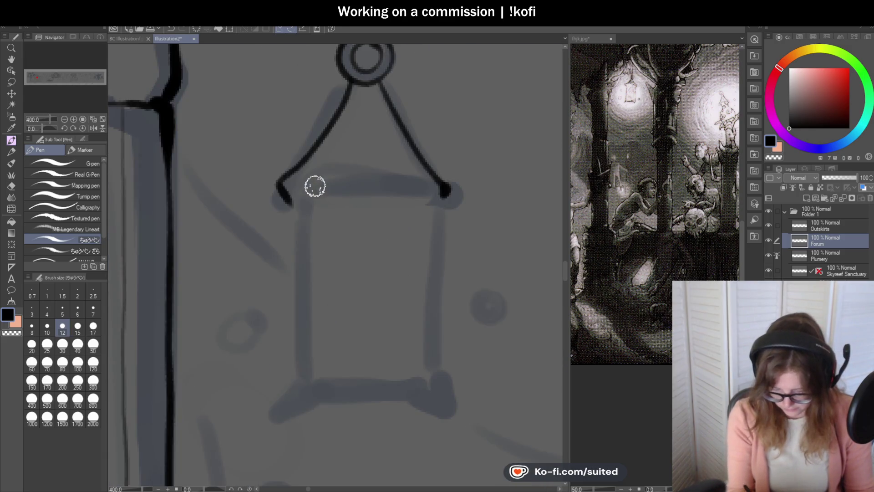
{"action": "left_click_drag", "start_coordinate": [307, 188], "coordinate": [428, 192]}
Ink the lantern's left and right sides and its bottom edge.
{"action": "scroll", "coordinate": [398, 186], "scroll_direction": "down", "scroll_amount": 2}
{"action": "scroll", "coordinate": [381, 212], "scroll_direction": "up", "scroll_amount": 1}
{"action": "scroll", "coordinate": [381, 211], "scroll_direction": "up", "scroll_amount": 2}
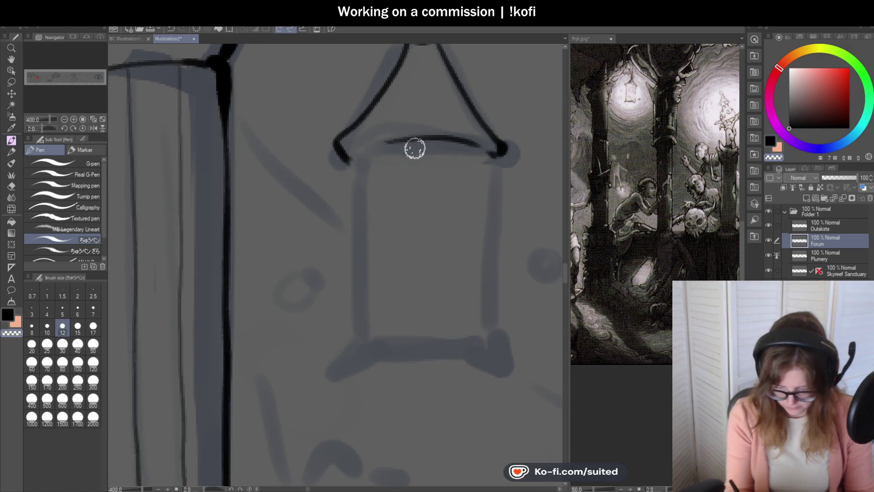
{"action": "left_click_drag", "start_coordinate": [356, 160], "coordinate": [357, 337]}
{"action": "left_click_drag", "start_coordinate": [492, 156], "coordinate": [494, 340]}
{"action": "scroll", "coordinate": [460, 183], "scroll_direction": "down", "scroll_amount": 3}
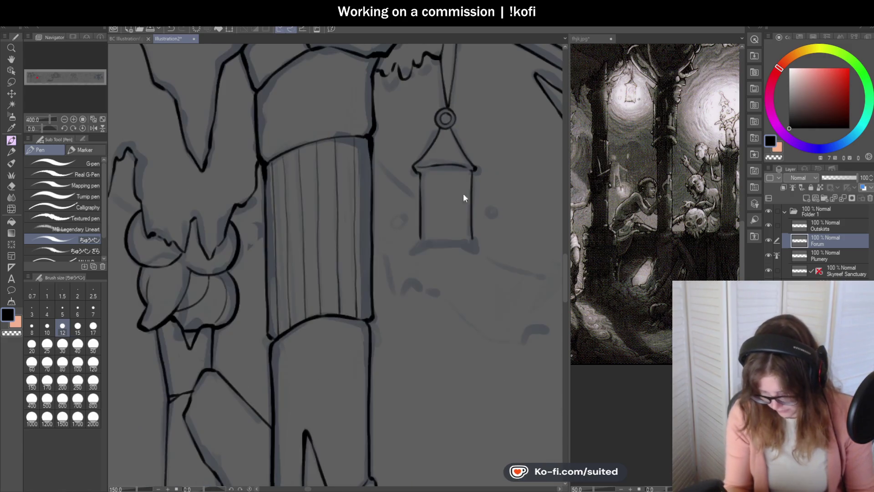
{"action": "scroll", "coordinate": [463, 264], "scroll_direction": "up", "scroll_amount": 1}
{"action": "scroll", "coordinate": [431, 240], "scroll_direction": "up", "scroll_amount": 2}
{"action": "mouse_move", "coordinate": [378, 219]}
{"action": "left_mouse_down"}
{"action": "mouse_move", "coordinate": [363, 238]}
{"action": "mouse_move", "coordinate": [525, 232]}
{"action": "left_mouse_up"}
{"action": "left_click_drag", "start_coordinate": [385, 220], "coordinate": [514, 221]}
Add small floating orbs to the left and right of the lantern.
{"action": "scroll", "coordinate": [357, 245], "scroll_direction": "down", "scroll_amount": 2}
{"action": "scroll", "coordinate": [389, 239], "scroll_direction": "down", "scroll_amount": 2}
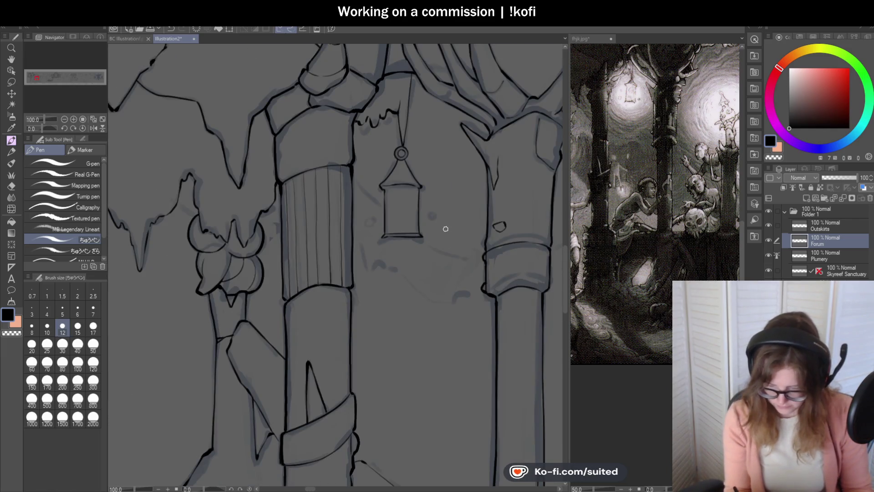
{"action": "scroll", "coordinate": [454, 214], "scroll_direction": "up", "scroll_amount": 1}
{"action": "mouse_move", "coordinate": [423, 212]}
{"action": "left_mouse_down"}
{"action": "mouse_move", "coordinate": [417, 219]}
{"action": "mouse_move", "coordinate": [424, 212]}
{"action": "left_mouse_up"}
{"action": "mouse_move", "coordinate": [332, 232]}
{"action": "left_mouse_down"}
{"action": "mouse_move", "coordinate": [324, 224]}
{"action": "mouse_move", "coordinate": [332, 232]}
{"action": "left_mouse_up"}
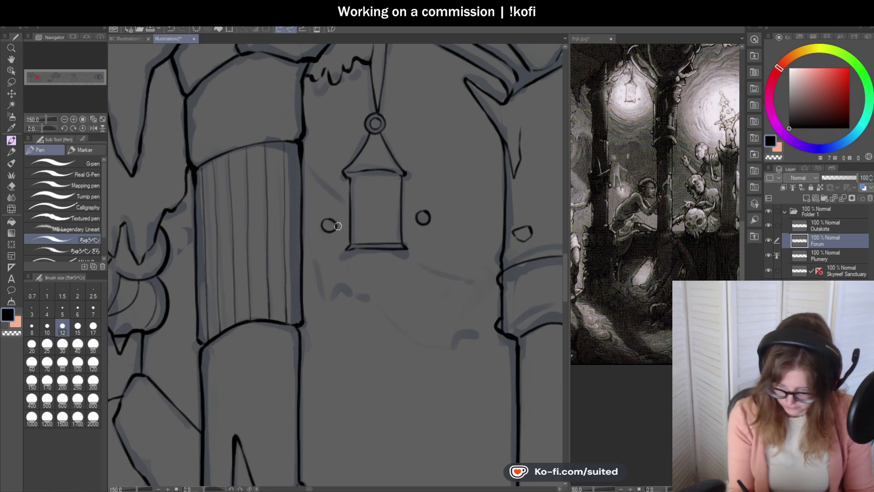
Ink a drapery stroke beside the chain and a long line reaching the pillar.
{"action": "scroll", "coordinate": [366, 212], "scroll_direction": "down", "scroll_amount": 3}
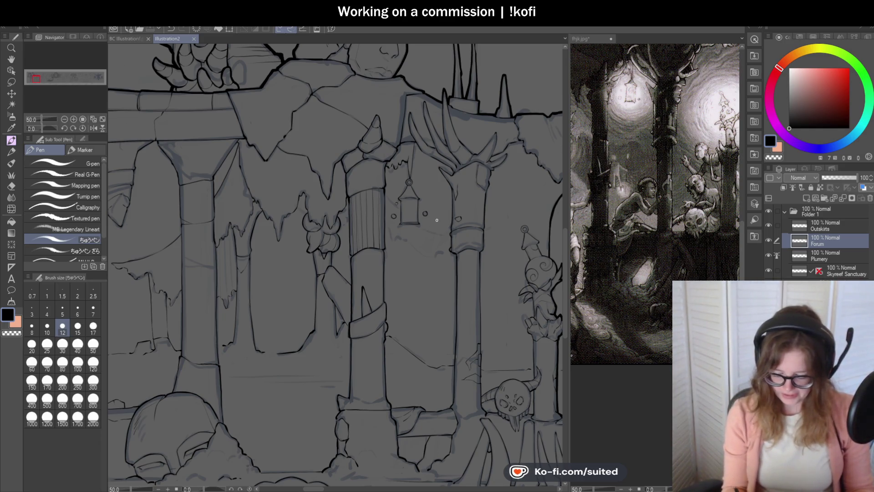
{"action": "scroll", "coordinate": [421, 155], "scroll_direction": "up", "scroll_amount": 4}
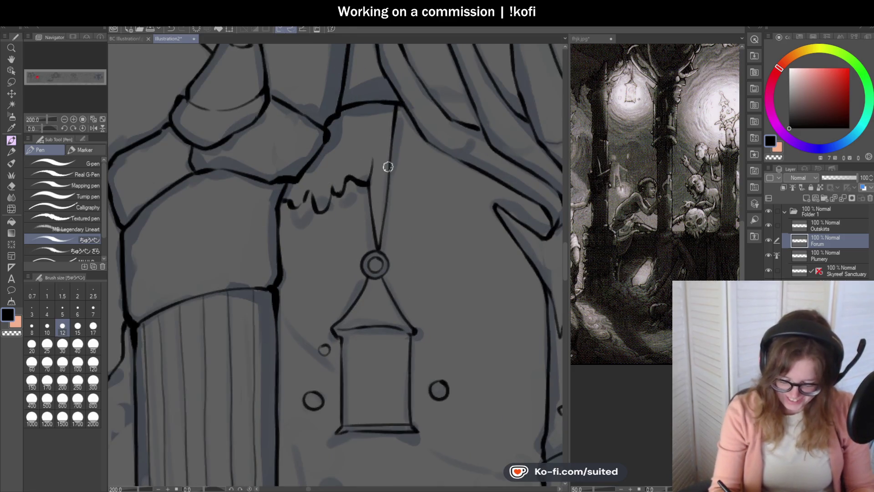
{"action": "left_click_drag", "start_coordinate": [400, 107], "coordinate": [426, 141]}
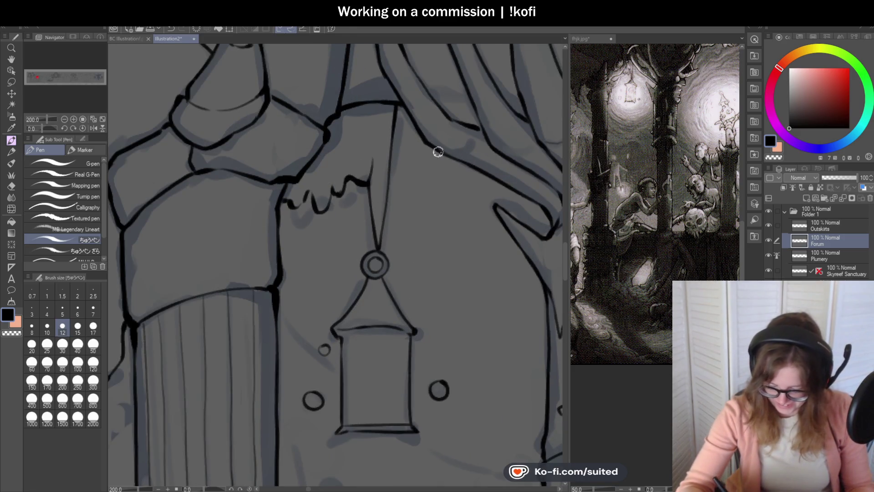
{"action": "scroll", "coordinate": [442, 94], "scroll_direction": "down", "scroll_amount": 2}
{"action": "scroll", "coordinate": [411, 72], "scroll_direction": "up", "scroll_amount": 2}
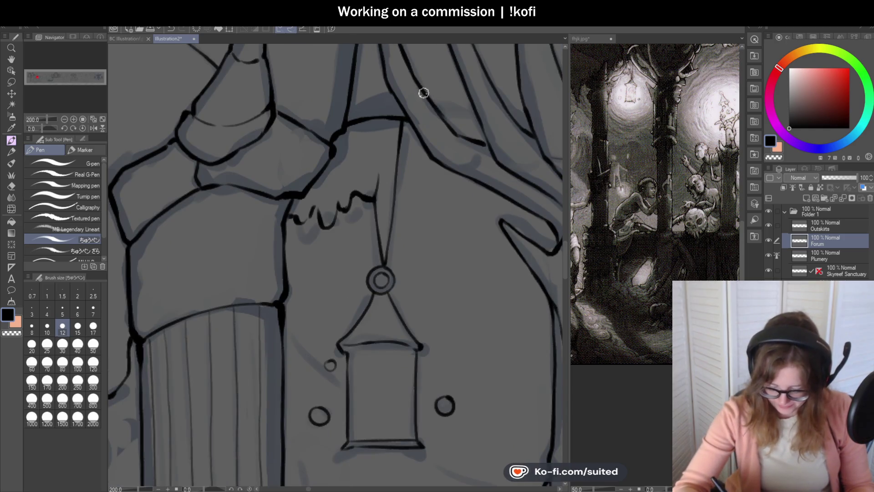
{"action": "scroll", "coordinate": [457, 133], "scroll_direction": "down", "scroll_amount": 4}
{"action": "scroll", "coordinate": [474, 205], "scroll_direction": "down", "scroll_amount": 1}
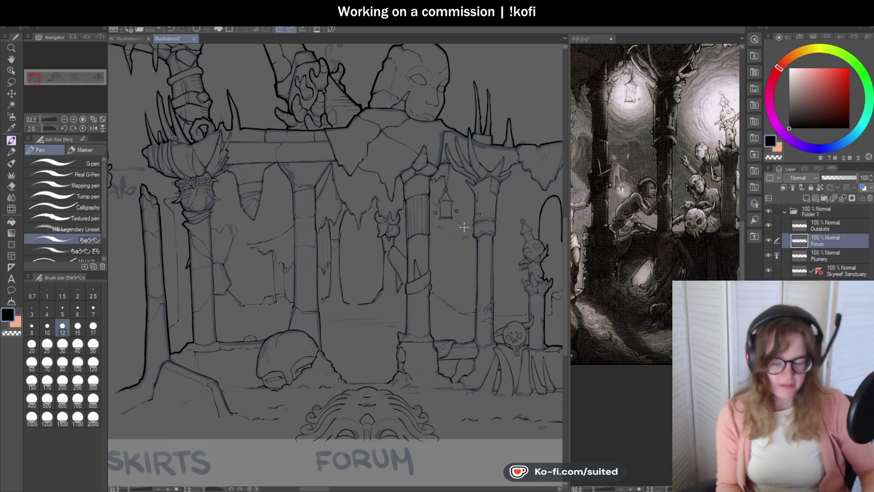
{"action": "scroll", "coordinate": [446, 212], "scroll_direction": "down", "scroll_amount": 1}
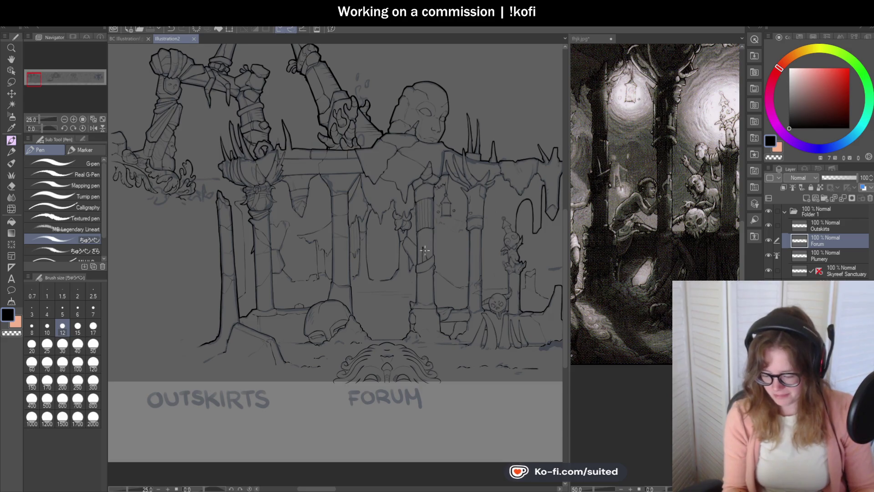
{"action": "scroll", "coordinate": [506, 248], "scroll_direction": "up", "scroll_amount": 3}
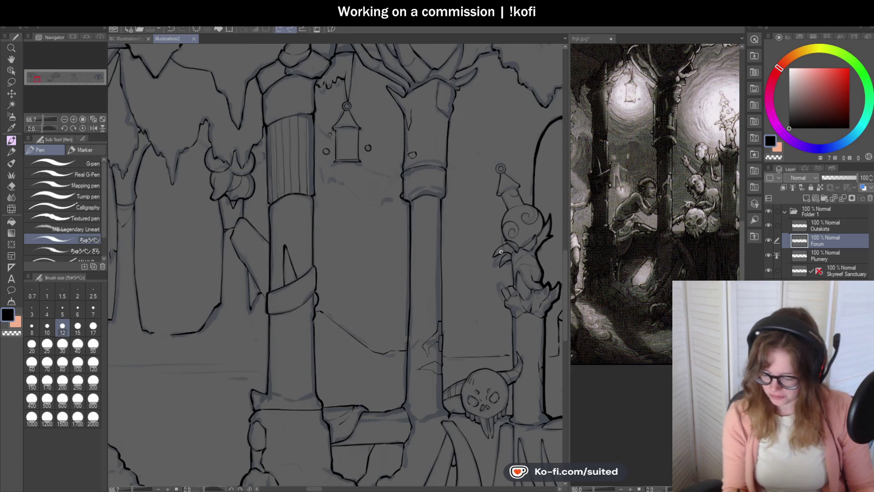
{"action": "scroll", "coordinate": [314, 128], "scroll_direction": "up", "scroll_amount": 1}
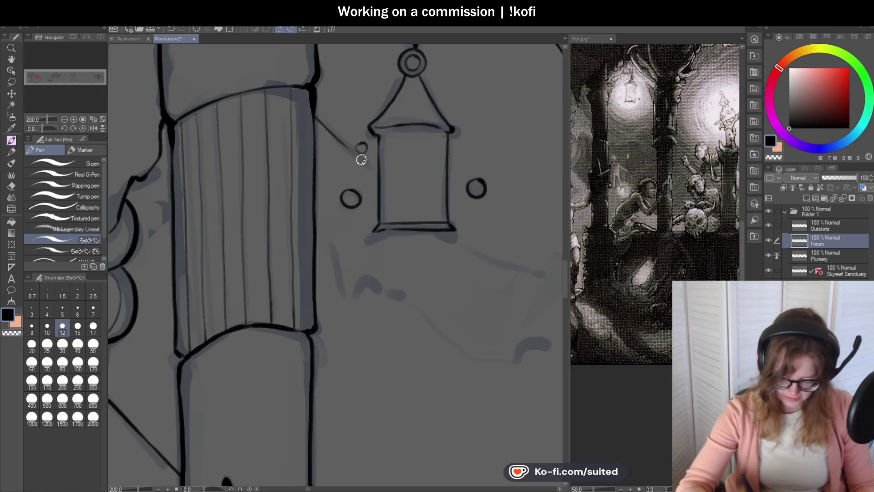
{"action": "scroll", "coordinate": [366, 161], "scroll_direction": "down", "scroll_amount": 2}
{"action": "scroll", "coordinate": [436, 185], "scroll_direction": "up", "scroll_amount": 4}
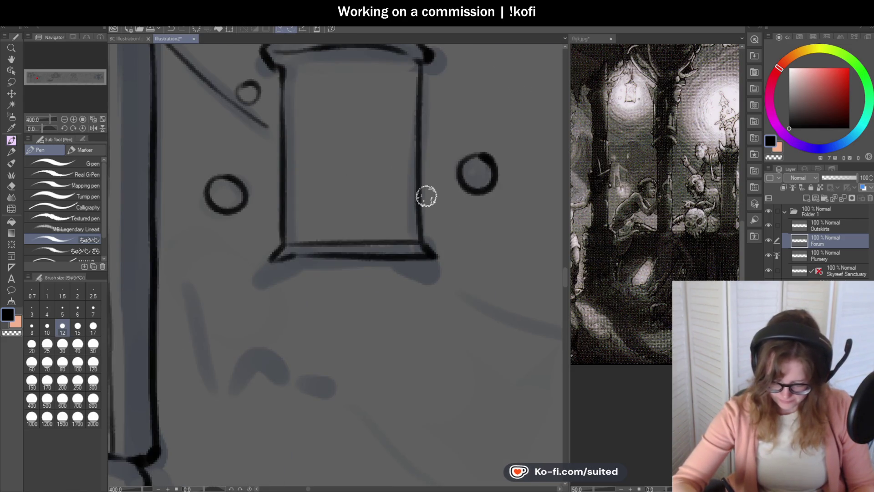
{"action": "scroll", "coordinate": [439, 228], "scroll_direction": "down", "scroll_amount": 3}
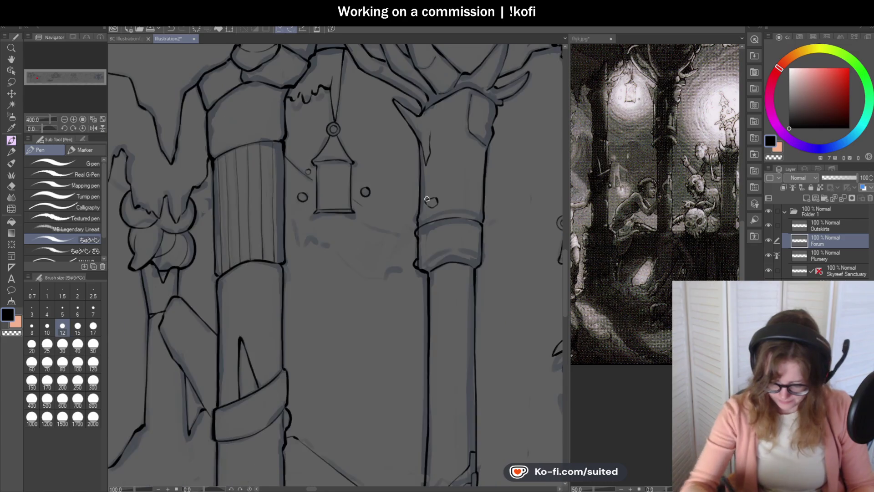
{"action": "scroll", "coordinate": [347, 203], "scroll_direction": "up", "scroll_amount": 3}
{"action": "mouse_move", "coordinate": [294, 161]}
{"action": "left_mouse_down"}
{"action": "mouse_move", "coordinate": [456, 228]}
{"action": "mouse_move", "coordinate": [504, 228]}
{"action": "left_mouse_up"}
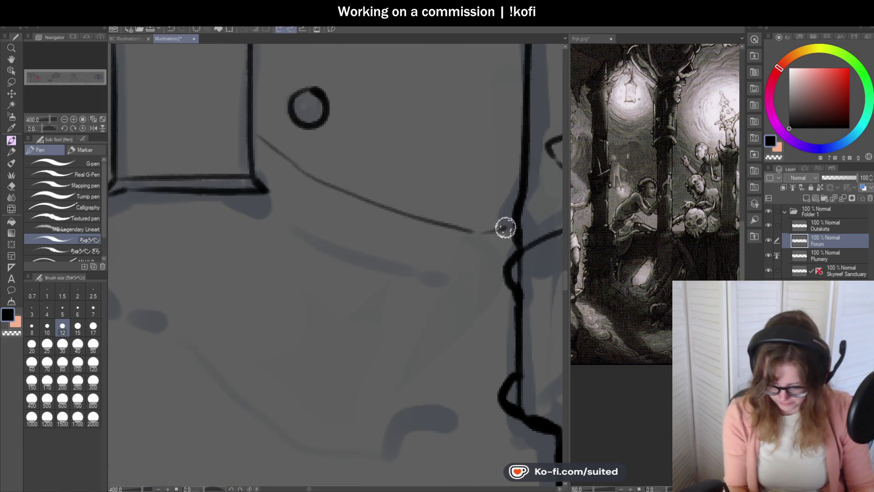
{"action": "scroll", "coordinate": [491, 255], "scroll_direction": "down", "scroll_amount": 5}
{"action": "scroll", "coordinate": [476, 284], "scroll_direction": "up", "scroll_amount": 3}
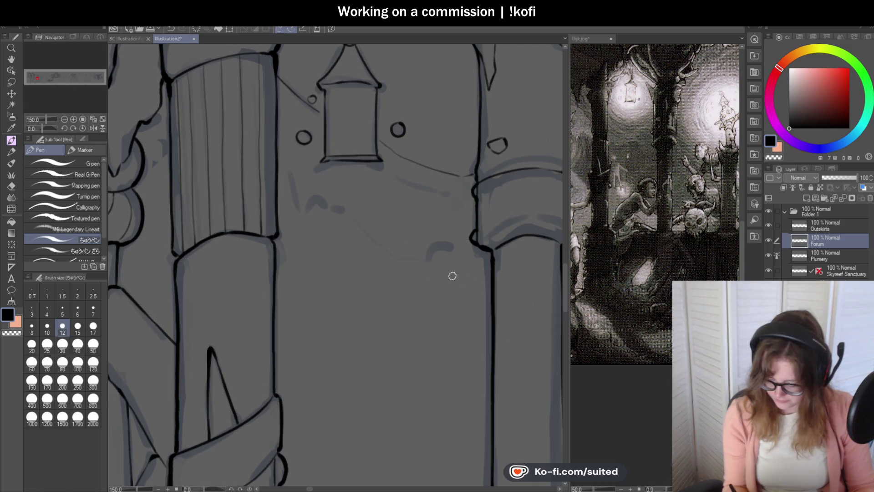
{"action": "scroll", "coordinate": [276, 197], "scroll_direction": "up", "scroll_amount": 1}
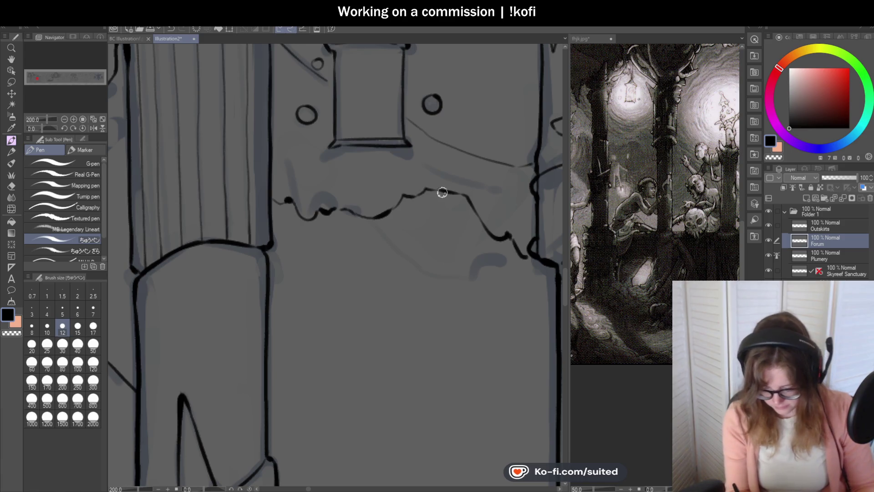
{"action": "scroll", "coordinate": [411, 196], "scroll_direction": "down", "scroll_amount": 6}
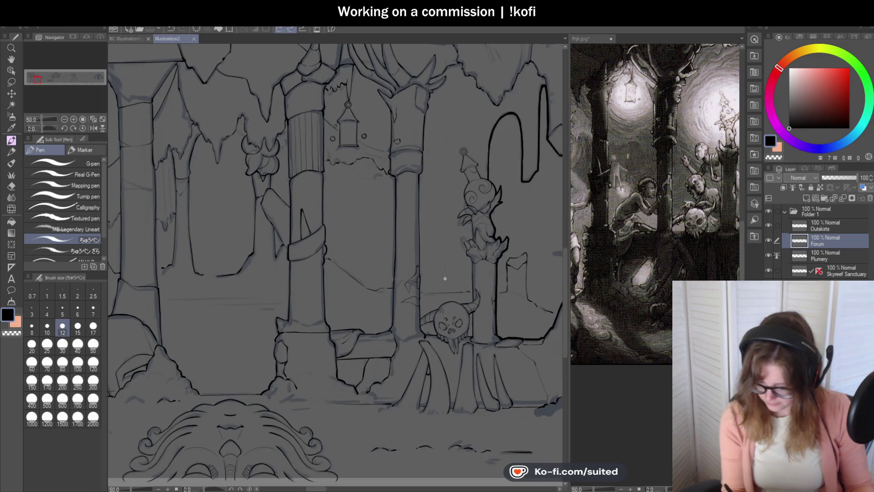
{"action": "scroll", "coordinate": [425, 243], "scroll_direction": "down", "scroll_amount": 2}
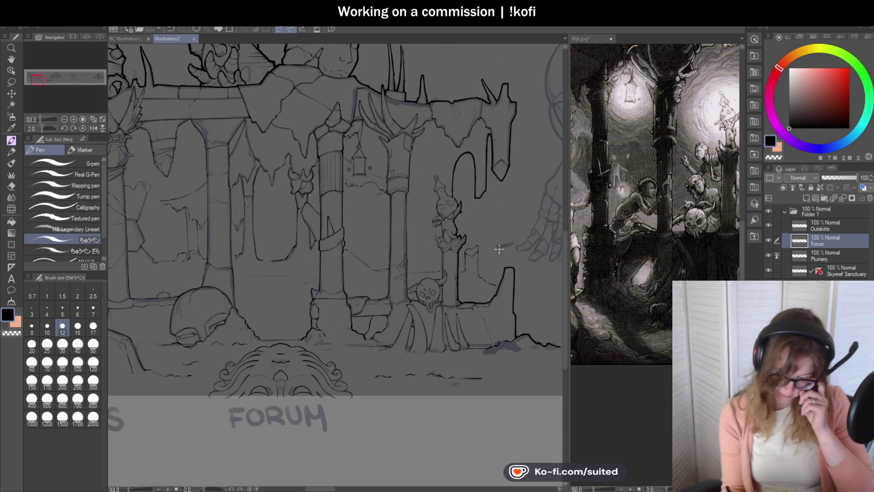
{"action": "scroll", "coordinate": [365, 166], "scroll_direction": "up", "scroll_amount": 5}
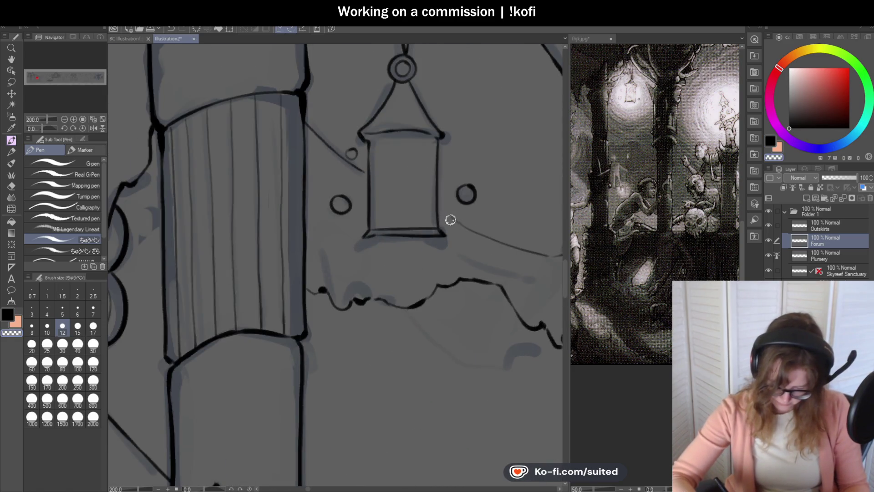
{"action": "scroll", "coordinate": [451, 237], "scroll_direction": "down", "scroll_amount": 5}
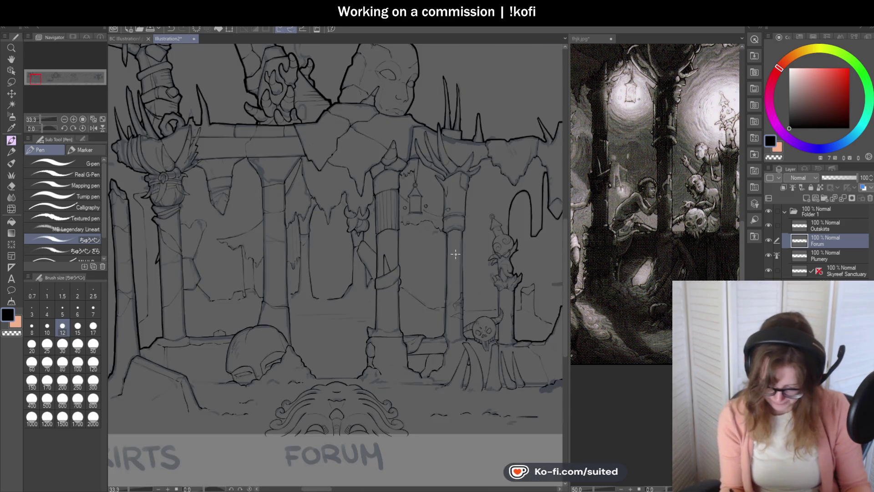
{"action": "scroll", "coordinate": [512, 258], "scroll_direction": "up", "scroll_amount": 2}
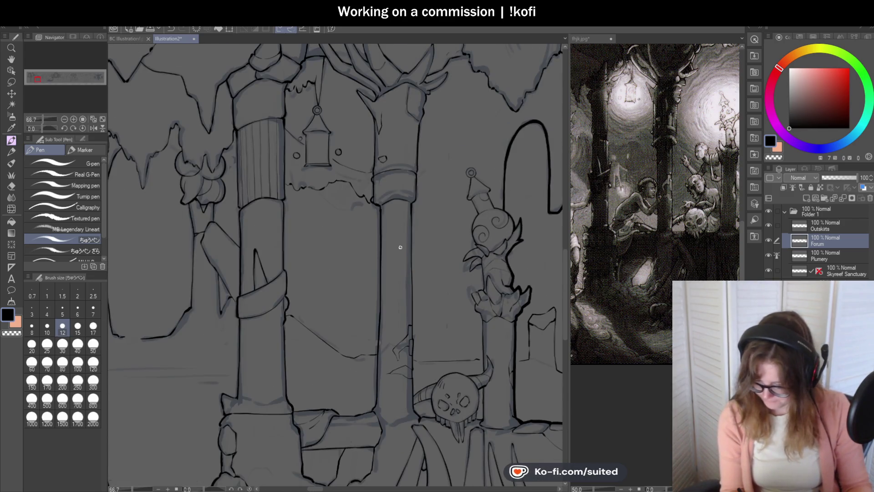
{"action": "scroll", "coordinate": [423, 253], "scroll_direction": "down", "scroll_amount": 2}
{"action": "scroll", "coordinate": [271, 144], "scroll_direction": "up", "scroll_amount": 3}
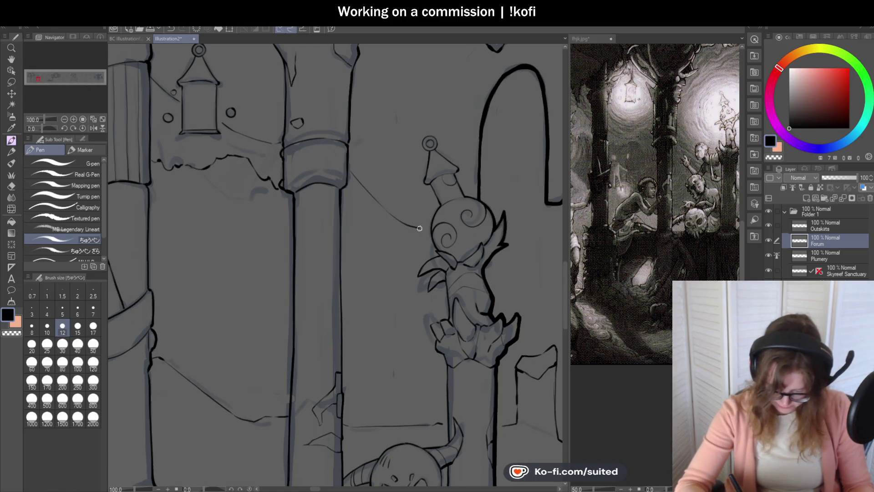
{"action": "scroll", "coordinate": [419, 228], "scroll_direction": "down", "scroll_amount": 3}
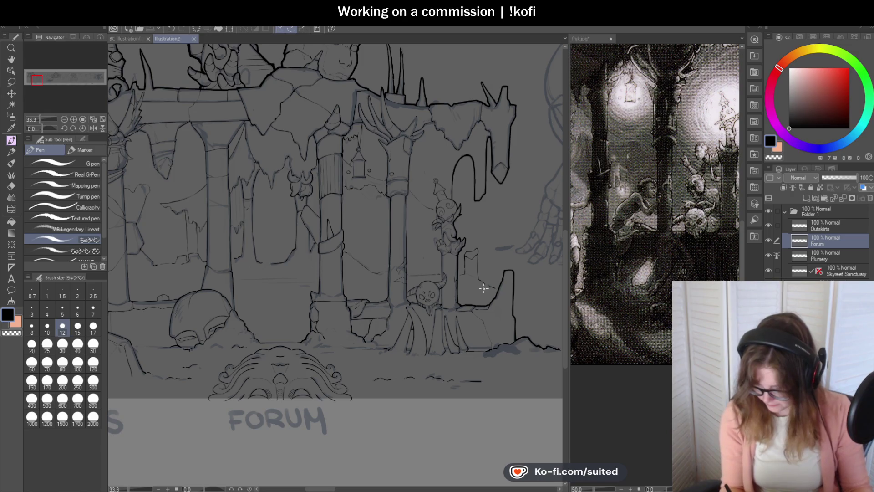
{"action": "scroll", "coordinate": [418, 209], "scroll_direction": "up", "scroll_amount": 3}
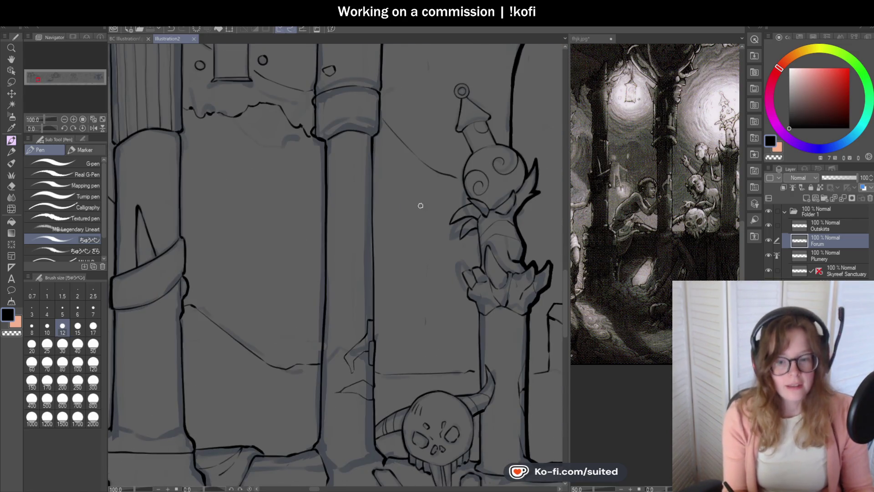
{"action": "scroll", "coordinate": [378, 146], "scroll_direction": "up", "scroll_amount": 1}
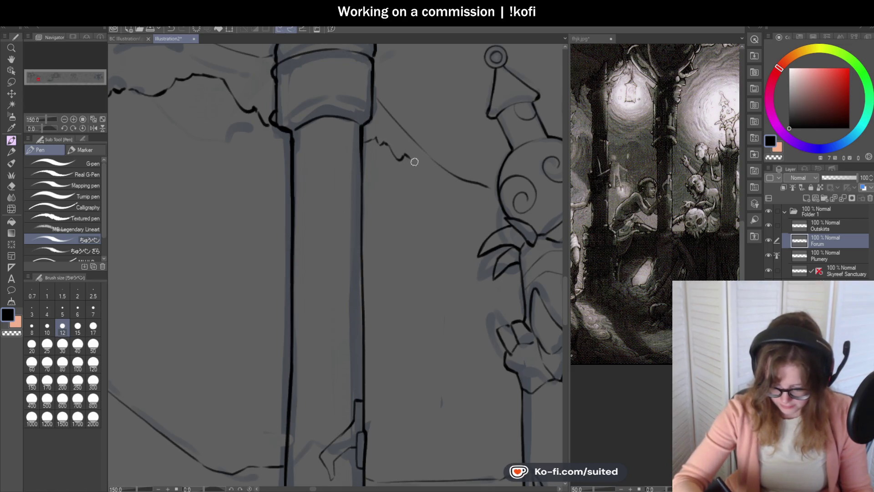
{"action": "scroll", "coordinate": [456, 193], "scroll_direction": "down", "scroll_amount": 4}
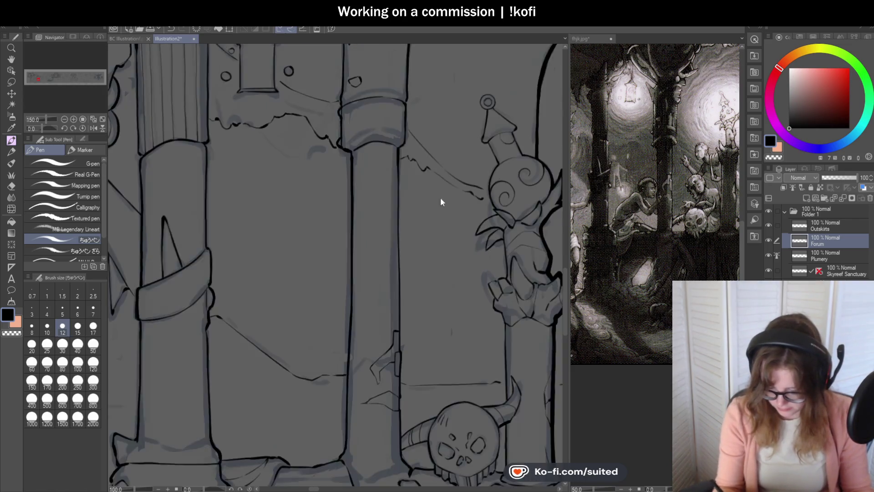
{"action": "scroll", "coordinate": [485, 293], "scroll_direction": "down", "scroll_amount": 1}
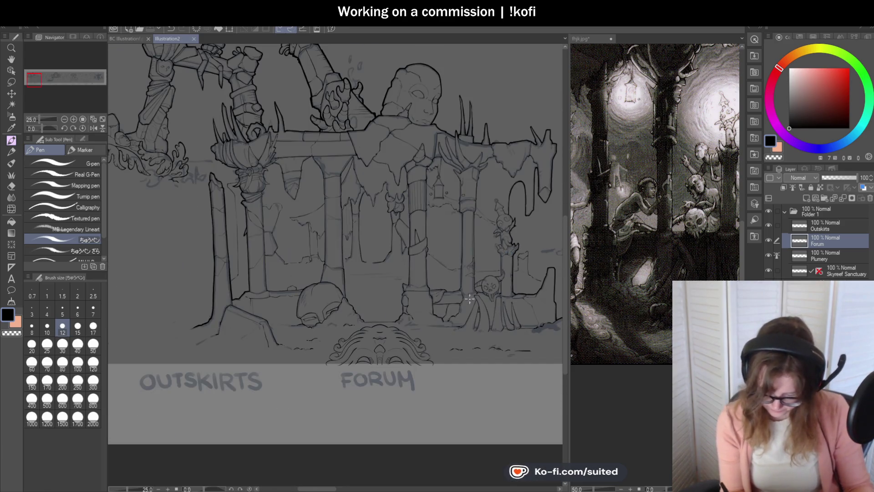
{"action": "scroll", "coordinate": [431, 299], "scroll_direction": "down", "scroll_amount": 1}
Ink straight horizontal lines between the pillars across the back wall.
{"action": "scroll", "coordinate": [398, 268], "scroll_direction": "up", "scroll_amount": 6}
{"action": "scroll", "coordinate": [449, 238], "scroll_direction": "up", "scroll_amount": 1}
{"action": "left_click_drag", "start_coordinate": [328, 214], "coordinate": [494, 215]}
{"action": "left_click_drag", "start_coordinate": [325, 212], "coordinate": [528, 209]}
{"action": "scroll", "coordinate": [307, 220], "scroll_direction": "down", "scroll_amount": 1}
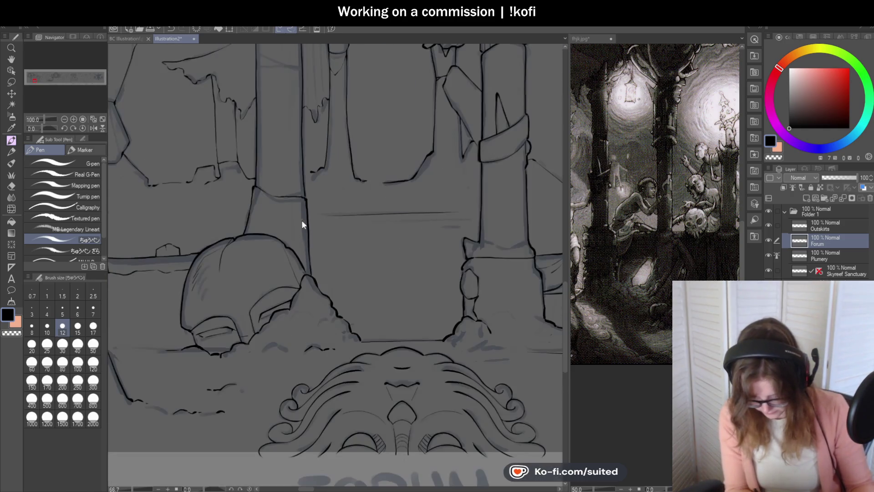
{"action": "scroll", "coordinate": [458, 222], "scroll_direction": "up", "scroll_amount": 1}
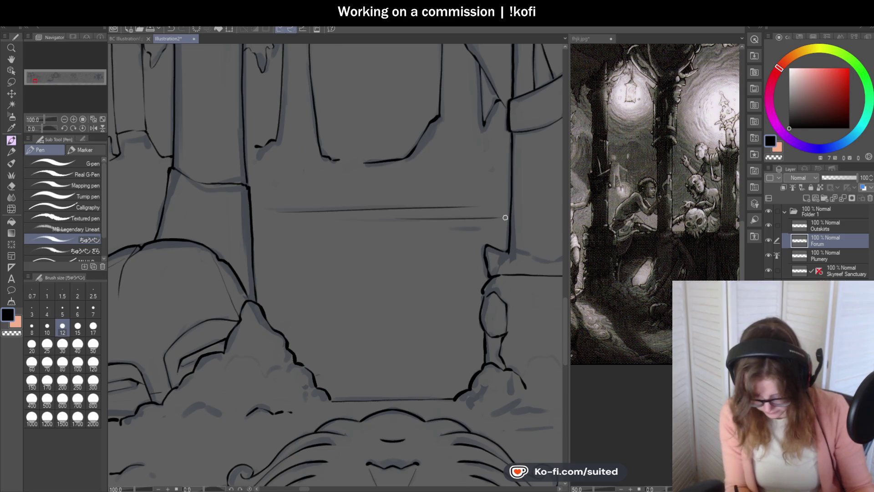
{"action": "scroll", "coordinate": [302, 235], "scroll_direction": "down", "scroll_amount": 4}
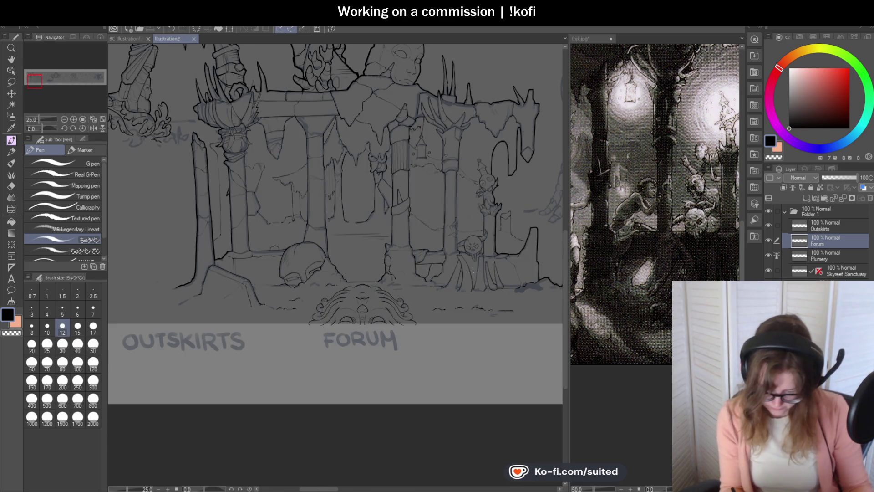
{"action": "scroll", "coordinate": [472, 272], "scroll_direction": "up", "scroll_amount": 2}
Work the area beside the pillar with brush size 120, then save the illustration.
{"action": "left_click", "coordinate": [93, 362]}
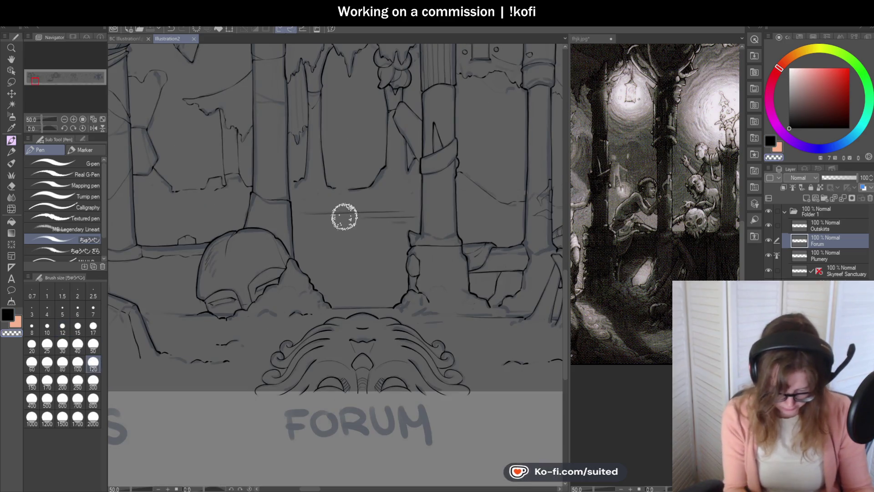
{"action": "mouse_move", "coordinate": [396, 216]}
{"action": "left_mouse_down"}
{"action": "mouse_move", "coordinate": [388, 224]}
{"action": "mouse_move", "coordinate": [403, 210]}
{"action": "mouse_move", "coordinate": [414, 223]}
{"action": "left_mouse_up"}
{"action": "key", "text": "ctrl+s"}
Reset the brush size to 12 and bring the fhjk.jpg reference canvas forward.
{"action": "left_click", "coordinate": [63, 328]}
{"action": "key", "text": "ctrl+minus"}
{"action": "scroll", "coordinate": [436, 309], "scroll_direction": "down", "scroll_amount": 1}
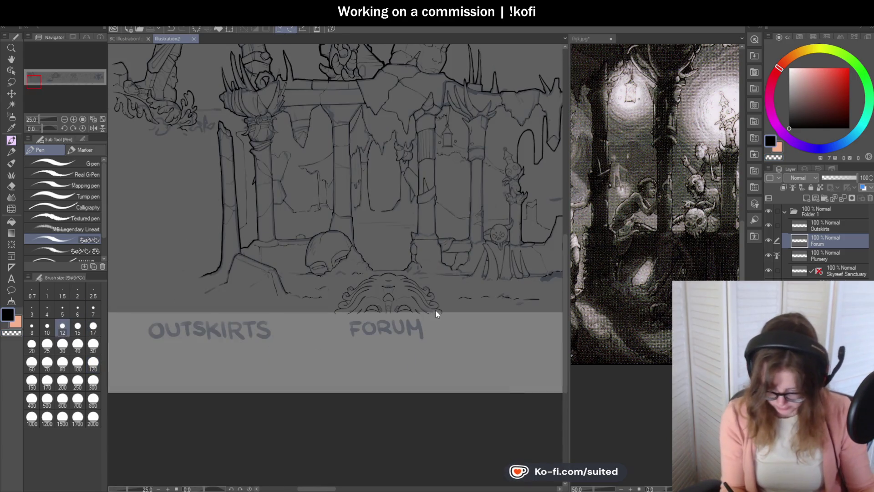
{"action": "scroll", "coordinate": [433, 310], "scroll_direction": "down", "scroll_amount": 2}
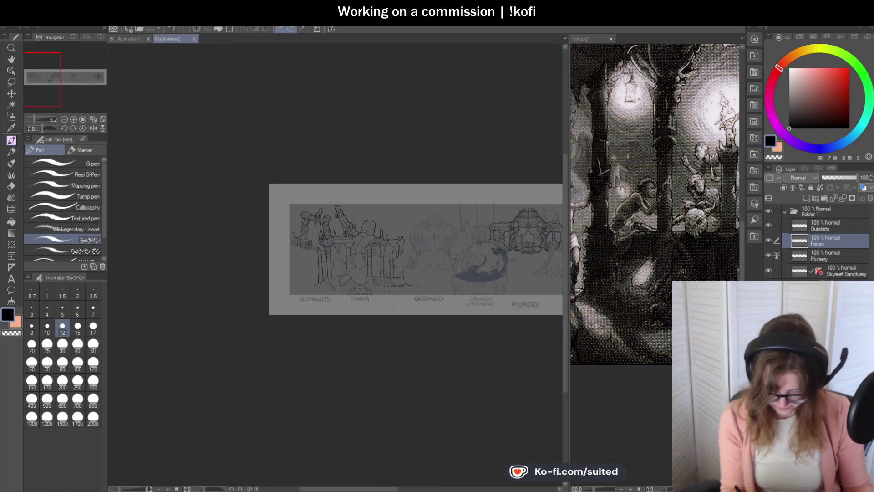
{"action": "scroll", "coordinate": [358, 294], "scroll_direction": "up", "scroll_amount": 1}
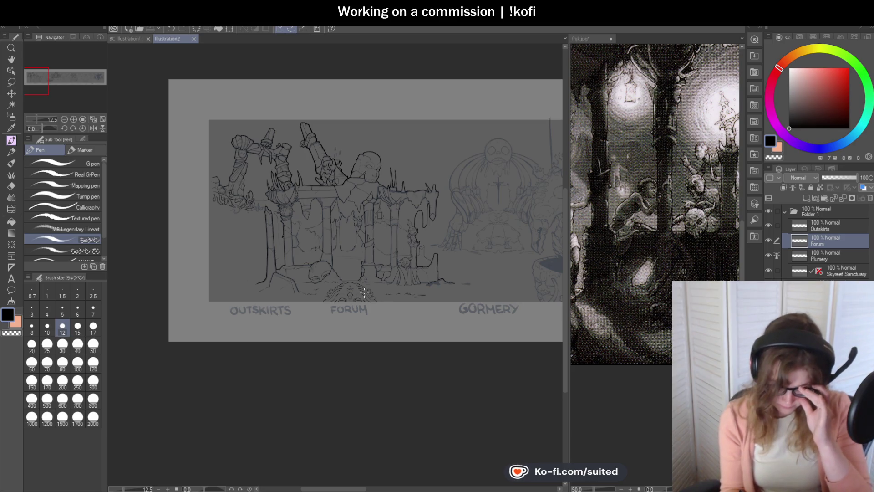
{"action": "scroll", "coordinate": [328, 257], "scroll_direction": "up", "scroll_amount": 3}
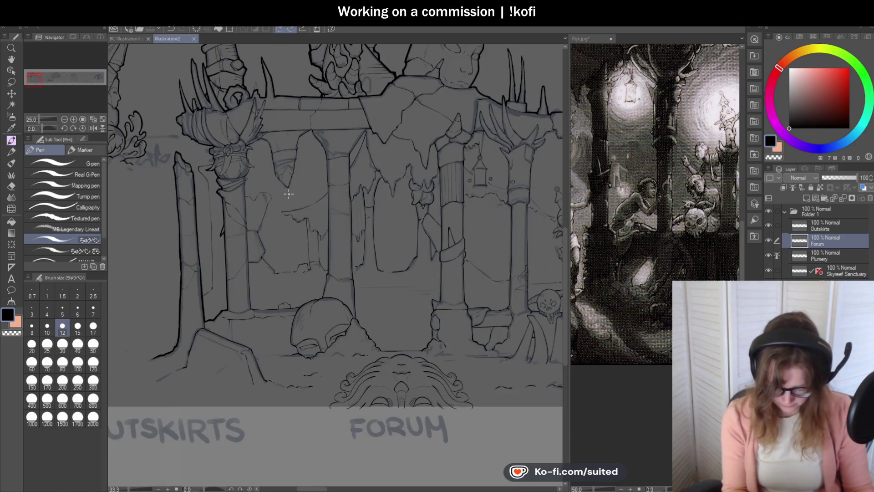
{"action": "left_click", "coordinate": [598, 73]}
{"action": "scroll", "coordinate": [598, 73], "scroll_direction": "down", "scroll_amount": 3}
Back on the Illustration2 canvas, erase part of the ring with transparent colour.
{"action": "scroll", "coordinate": [628, 174], "scroll_direction": "up", "scroll_amount": 5}
{"action": "scroll", "coordinate": [638, 193], "scroll_direction": "up", "scroll_amount": 2}
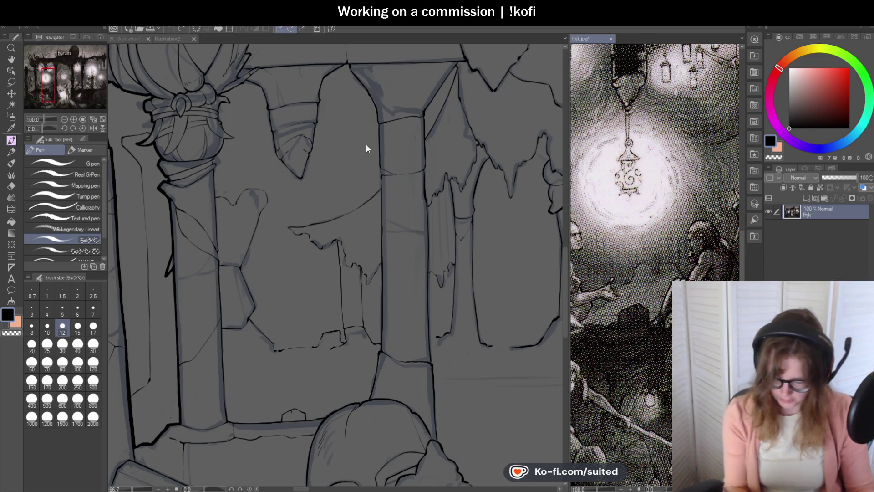
{"action": "left_click", "coordinate": [392, 153]}
{"action": "scroll", "coordinate": [294, 171], "scroll_direction": "up", "scroll_amount": 4}
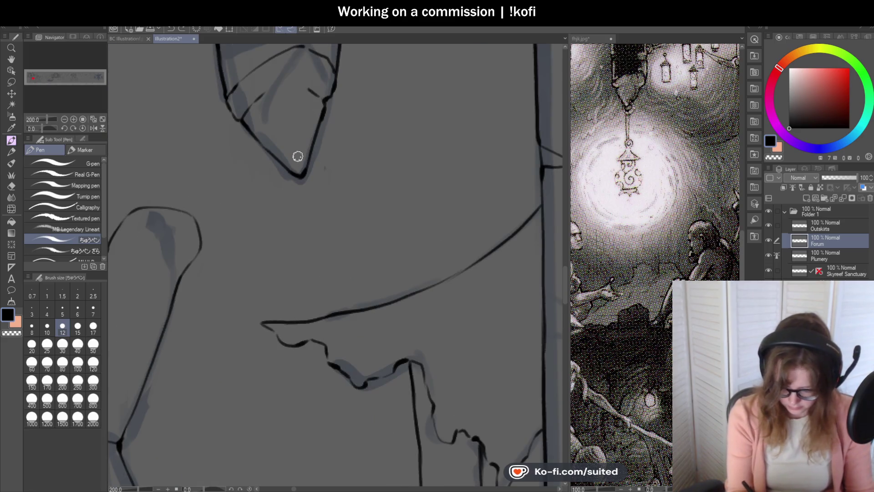
{"action": "key", "text": "c"}
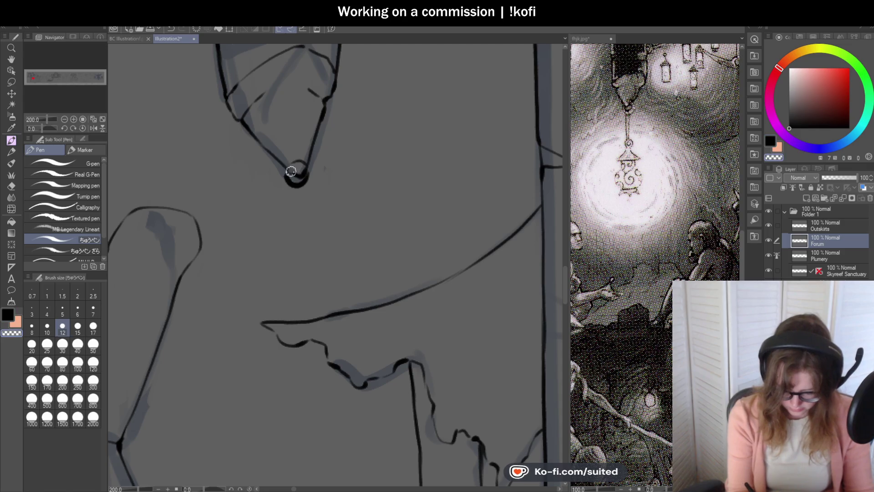
{"action": "scroll", "coordinate": [297, 170], "scroll_direction": "up", "scroll_amount": 2}
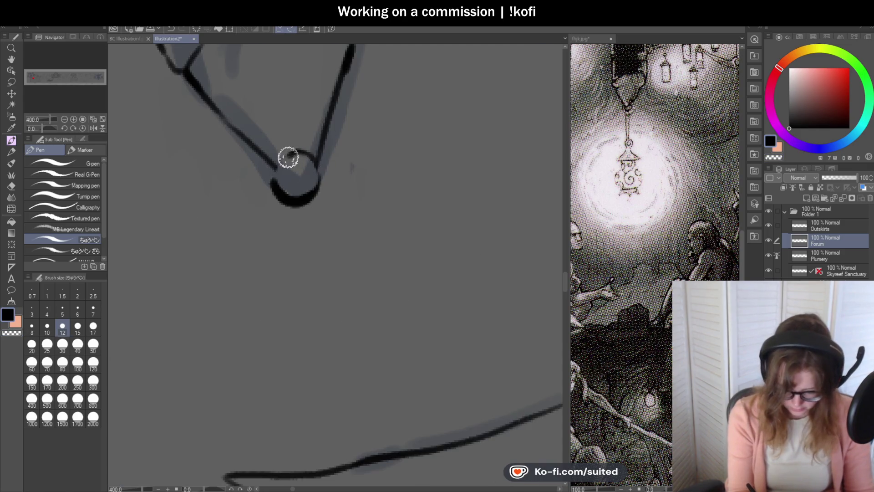
{"action": "mouse_move", "coordinate": [292, 181]}
{"action": "left_mouse_down"}
{"action": "mouse_move", "coordinate": [315, 170]}
{"action": "mouse_move", "coordinate": [279, 172]}
{"action": "mouse_move", "coordinate": [312, 171]}
{"action": "mouse_move", "coordinate": [279, 172]}
{"action": "mouse_move", "coordinate": [311, 193]}
{"action": "mouse_move", "coordinate": [302, 159]}
{"action": "left_mouse_up"}
Zoom in on the hanging ring and try a smaller inner circle, then undo it.
{"action": "key", "text": "c"}
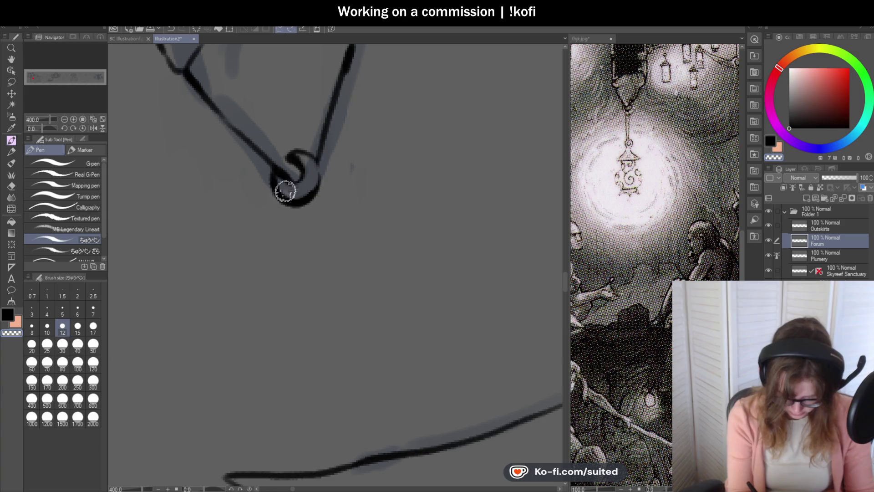
{"action": "key", "text": "ctrl+minus"}
{"action": "key", "text": "ctrl+minus"}
{"action": "key", "text": "ctrl+minus"}
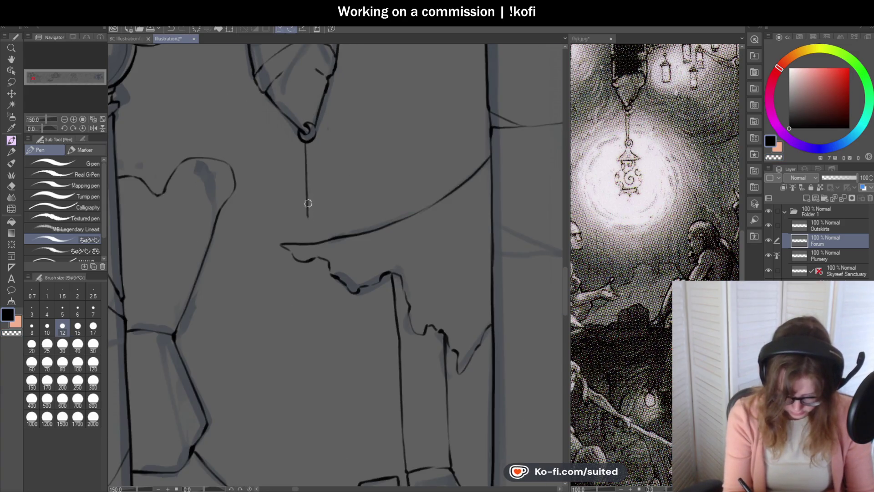
{"action": "key", "text": "ctrl+plus"}
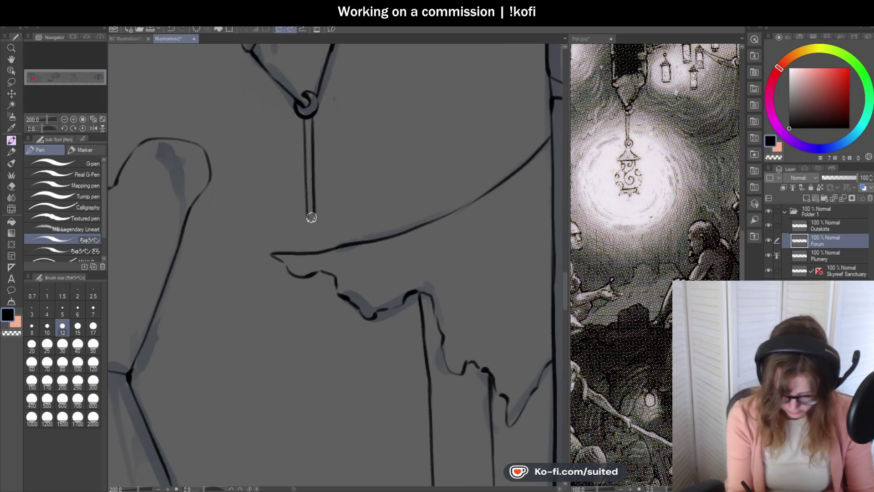
{"action": "key", "text": "ctrl+plus"}
{"action": "key", "text": "ctrl+plus"}
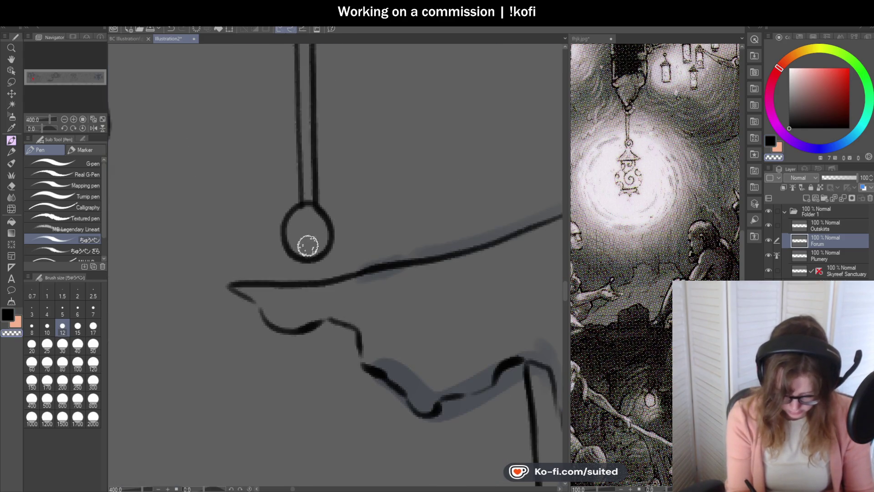
{"action": "mouse_move", "coordinate": [325, 222]}
{"action": "left_mouse_down"}
{"action": "mouse_move", "coordinate": [293, 228]}
{"action": "mouse_move", "coordinate": [314, 219]}
{"action": "mouse_move", "coordinate": [313, 246]}
{"action": "mouse_move", "coordinate": [321, 209]}
{"action": "left_mouse_up"}
{"action": "key", "text": "ctrl+z"}
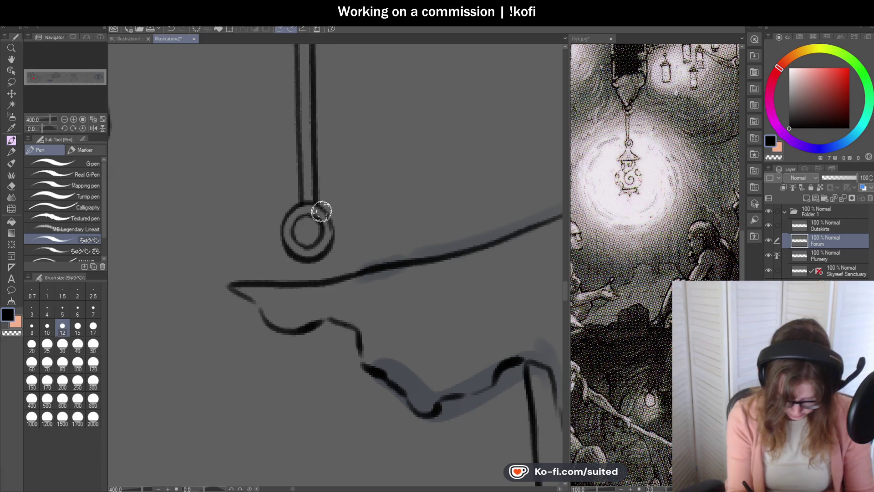
Draw two strokes down from the ring and erase their excess ends.
{"action": "scroll", "coordinate": [331, 191], "scroll_direction": "down", "scroll_amount": 5}
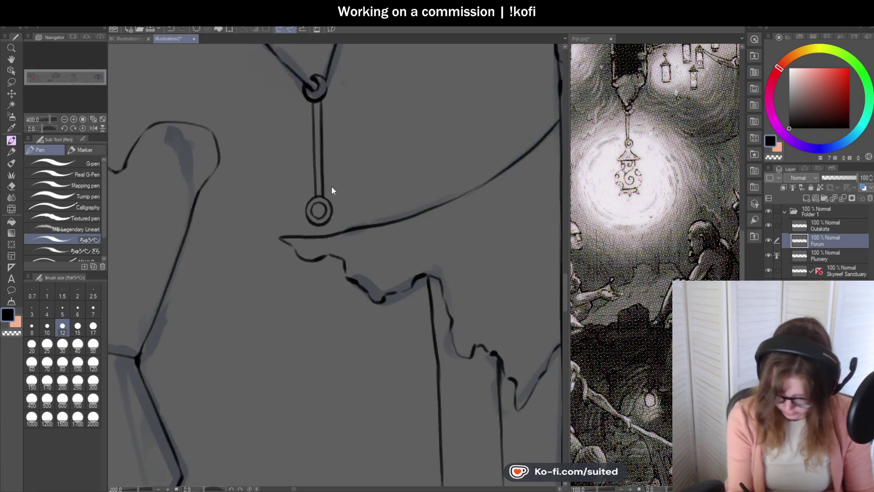
{"action": "scroll", "coordinate": [337, 224], "scroll_direction": "up", "scroll_amount": 2}
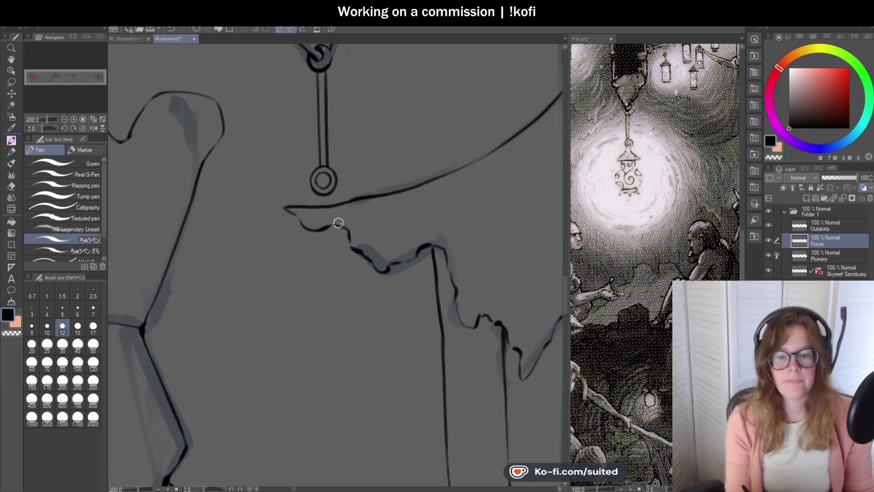
{"action": "scroll", "coordinate": [337, 236], "scroll_direction": "up", "scroll_amount": 2}
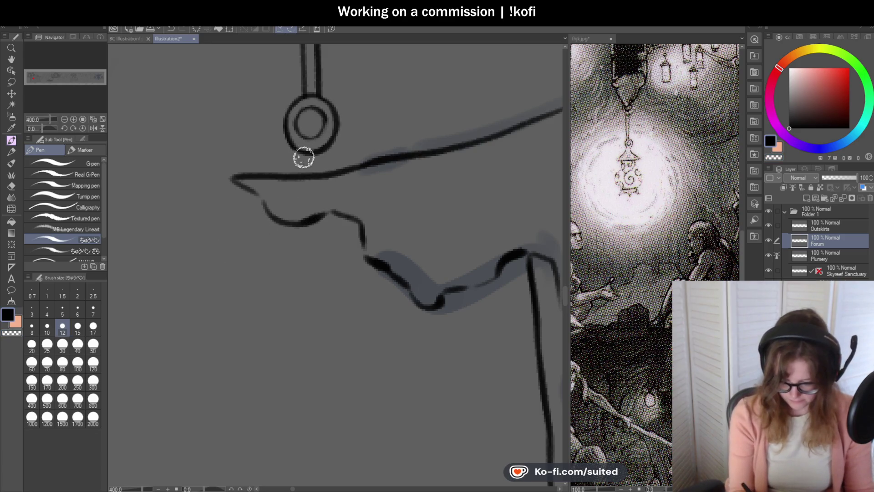
{"action": "mouse_move", "coordinate": [298, 157]}
{"action": "left_mouse_down"}
{"action": "mouse_move", "coordinate": [246, 226]}
{"action": "mouse_move", "coordinate": [355, 209]}
{"action": "mouse_move", "coordinate": [387, 234]}
{"action": "left_mouse_up"}
{"action": "mouse_move", "coordinate": [301, 190]}
{"action": "left_mouse_down"}
{"action": "mouse_move", "coordinate": [299, 181]}
{"action": "mouse_move", "coordinate": [305, 201]}
{"action": "mouse_move", "coordinate": [319, 184]}
{"action": "mouse_move", "coordinate": [292, 234]}
{"action": "left_mouse_up"}
{"action": "mouse_move", "coordinate": [280, 173]}
{"action": "left_mouse_down"}
{"action": "mouse_move", "coordinate": [285, 166]}
{"action": "mouse_move", "coordinate": [345, 174]}
{"action": "left_mouse_up"}
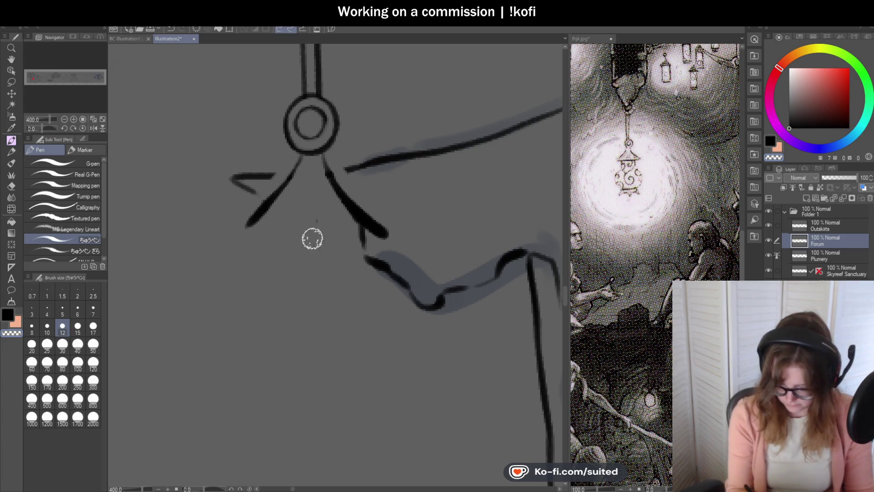
Close the cap's base and re-ink its slanted sides heavily in black.
{"action": "left_click_drag", "start_coordinate": [256, 232], "coordinate": [384, 235]}
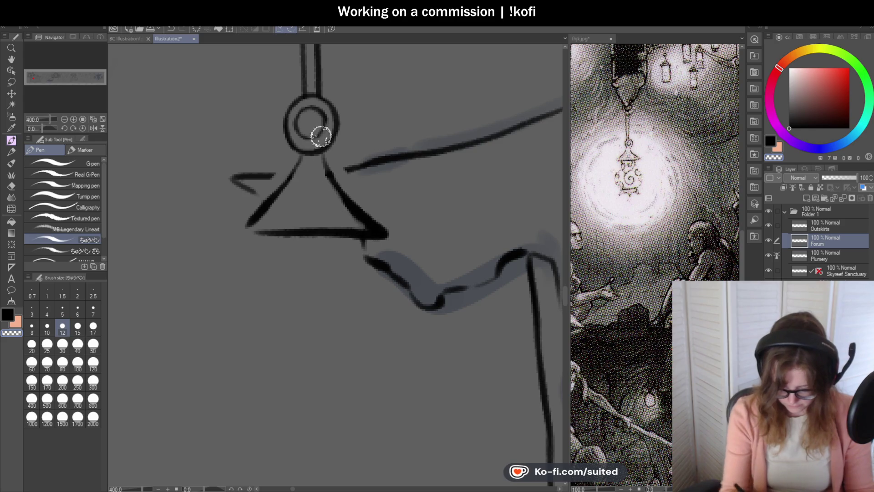
{"action": "left_click_drag", "start_coordinate": [325, 160], "coordinate": [359, 226]}
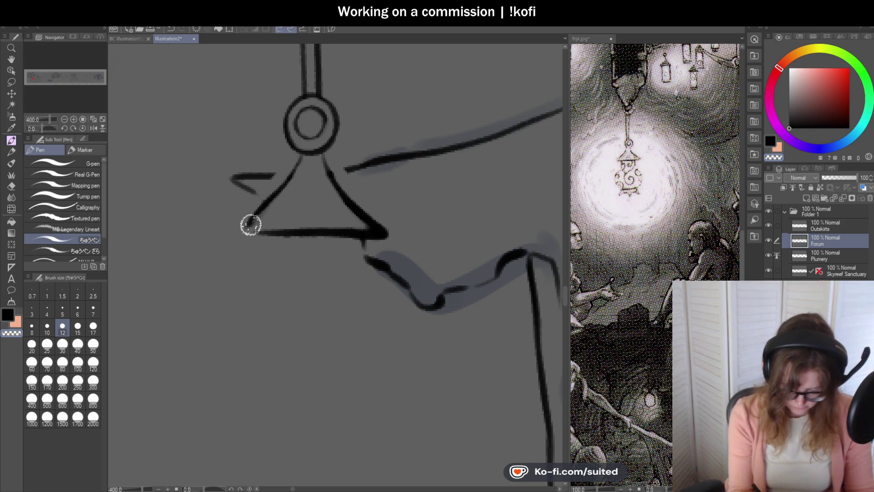
{"action": "left_click_drag", "start_coordinate": [291, 173], "coordinate": [242, 233]}
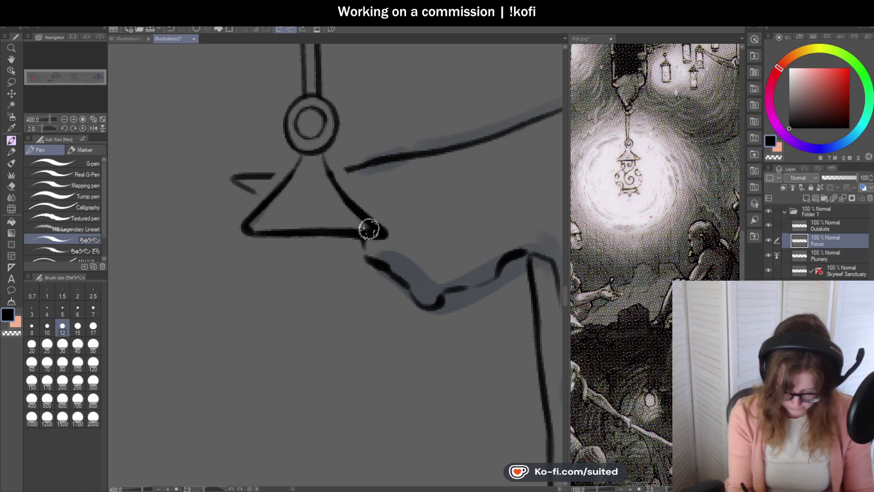
{"action": "scroll", "coordinate": [355, 132], "scroll_direction": "down", "scroll_amount": 3}
{"action": "scroll", "coordinate": [355, 220], "scroll_direction": "up", "scroll_amount": 2}
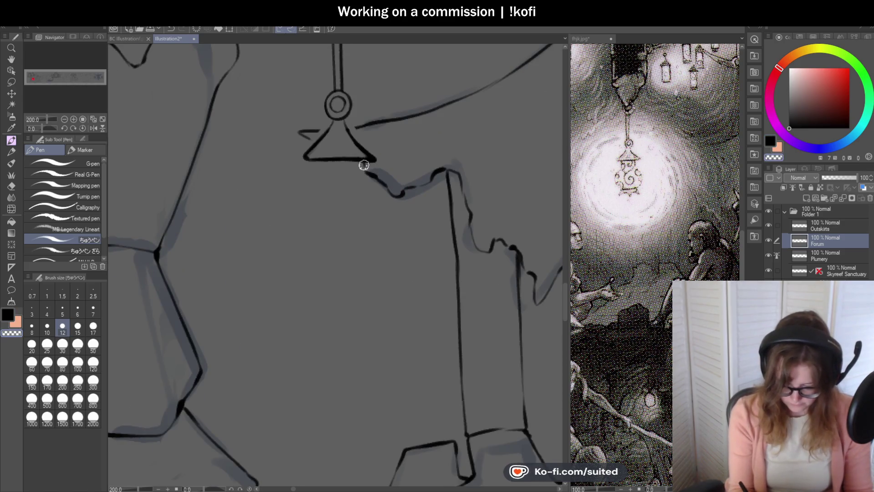
{"action": "key", "text": "c"}
{"action": "left_click_drag", "start_coordinate": [376, 159], "coordinate": [367, 141]}
Close the cap's corner and ink the lantern body's two sides and bottom line.
{"action": "scroll", "coordinate": [370, 140], "scroll_direction": "up", "scroll_amount": 3}
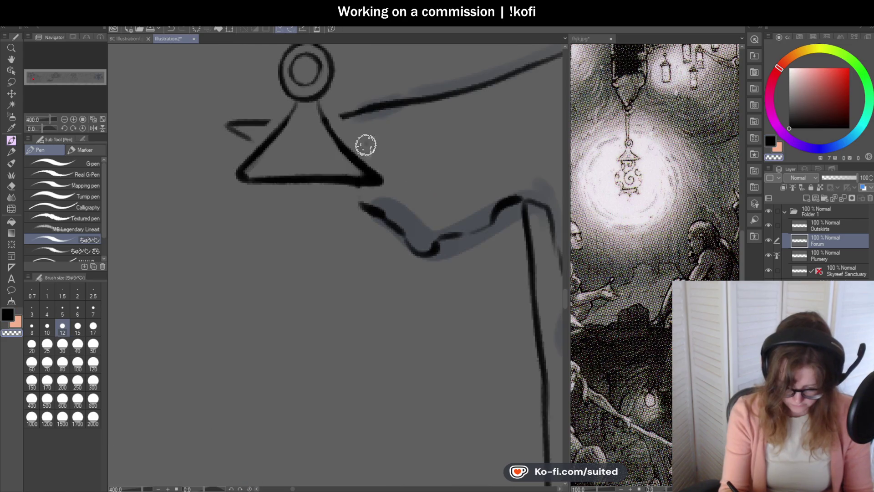
{"action": "left_click_drag", "start_coordinate": [369, 178], "coordinate": [373, 177]}
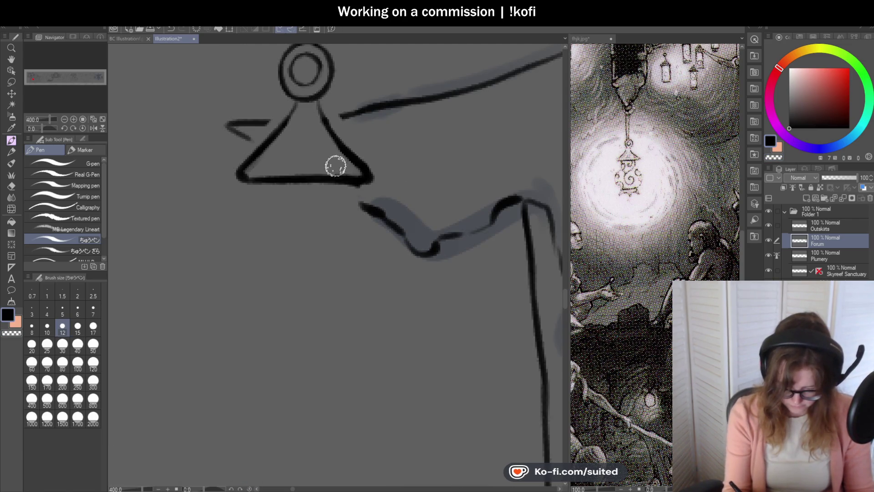
{"action": "mouse_move", "coordinate": [256, 187]}
{"action": "left_mouse_down"}
{"action": "mouse_move", "coordinate": [260, 346]}
{"action": "mouse_move", "coordinate": [255, 286]}
{"action": "mouse_move", "coordinate": [258, 321]}
{"action": "left_mouse_up"}
{"action": "key", "text": "ctrl+z"}
{"action": "left_click_drag", "start_coordinate": [354, 188], "coordinate": [360, 314]}
{"action": "scroll", "coordinate": [356, 265], "scroll_direction": "down", "scroll_amount": 4}
{"action": "scroll", "coordinate": [378, 255], "scroll_direction": "up", "scroll_amount": 4}
{"action": "left_click_drag", "start_coordinate": [303, 228], "coordinate": [406, 223]}
Ink the spiked, flared base, redrawing its right flare and removing a stray mark.
{"action": "mouse_move", "coordinate": [301, 231]}
{"action": "left_mouse_down"}
{"action": "mouse_move", "coordinate": [280, 250]}
{"action": "mouse_move", "coordinate": [313, 241]}
{"action": "mouse_move", "coordinate": [344, 256]}
{"action": "mouse_move", "coordinate": [371, 246]}
{"action": "left_mouse_up"}
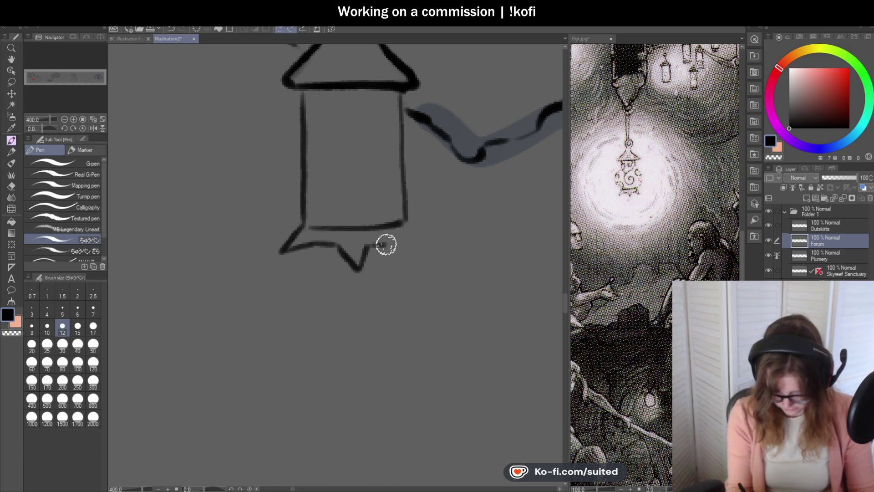
{"action": "mouse_move", "coordinate": [405, 225]}
{"action": "left_mouse_down"}
{"action": "mouse_move", "coordinate": [437, 244]}
{"action": "mouse_move", "coordinate": [397, 245]}
{"action": "mouse_move", "coordinate": [438, 253]}
{"action": "left_mouse_up"}
{"action": "key", "text": "ctrl+z"}
{"action": "key", "text": "ctrl+z"}
{"action": "scroll", "coordinate": [383, 238], "scroll_direction": "down", "scroll_amount": 3}
{"action": "scroll", "coordinate": [386, 239], "scroll_direction": "up", "scroll_amount": 3}
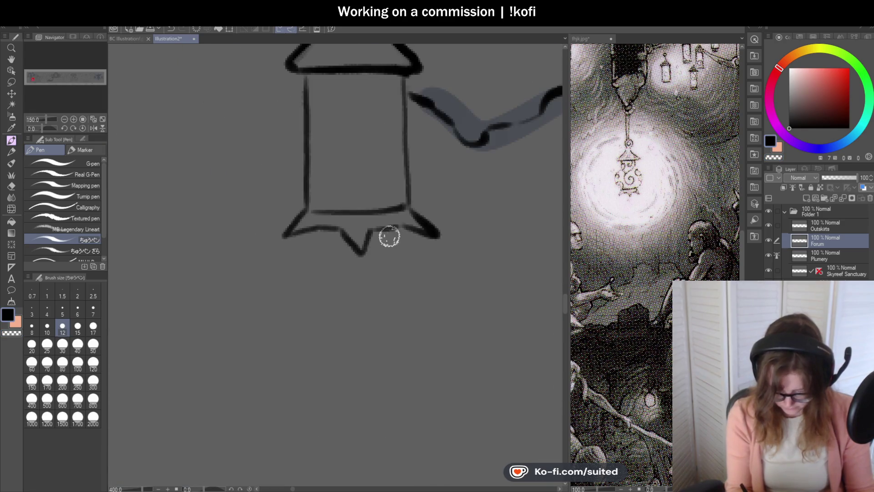
{"action": "left_click_drag", "start_coordinate": [367, 228], "coordinate": [424, 226]}
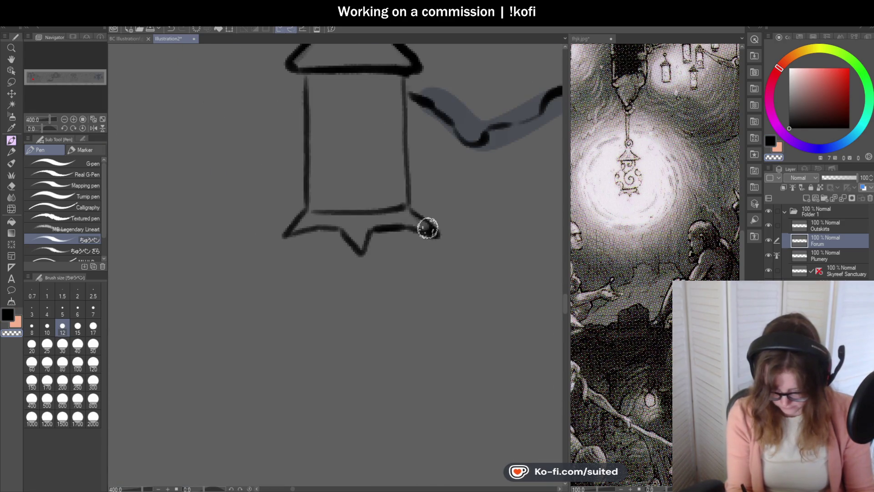
{"action": "scroll", "coordinate": [392, 253], "scroll_direction": "down", "scroll_amount": 5}
{"action": "scroll", "coordinate": [377, 209], "scroll_direction": "up", "scroll_amount": 5}
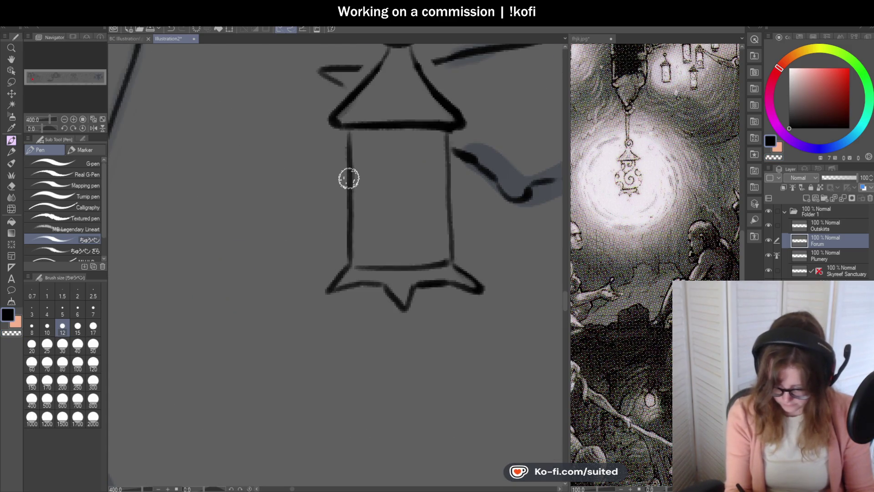
{"action": "left_click", "coordinate": [407, 210]}
{"action": "key", "text": "ctrl+z"}
Draw a spiral inside the body linked to both walls, bulging the lower-left wall outward.
{"action": "mouse_move", "coordinate": [400, 210]}
{"action": "left_mouse_down"}
{"action": "mouse_move", "coordinate": [422, 220]}
{"action": "mouse_move", "coordinate": [374, 203]}
{"action": "mouse_move", "coordinate": [412, 175]}
{"action": "mouse_move", "coordinate": [448, 169]}
{"action": "mouse_move", "coordinate": [461, 254]}
{"action": "mouse_move", "coordinate": [451, 263]}
{"action": "left_mouse_up"}
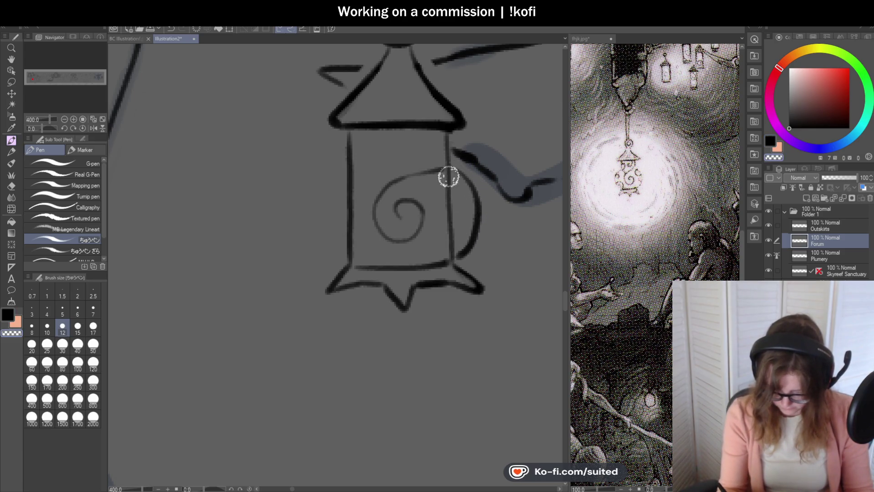
{"action": "left_click_drag", "start_coordinate": [435, 171], "coordinate": [451, 167]}
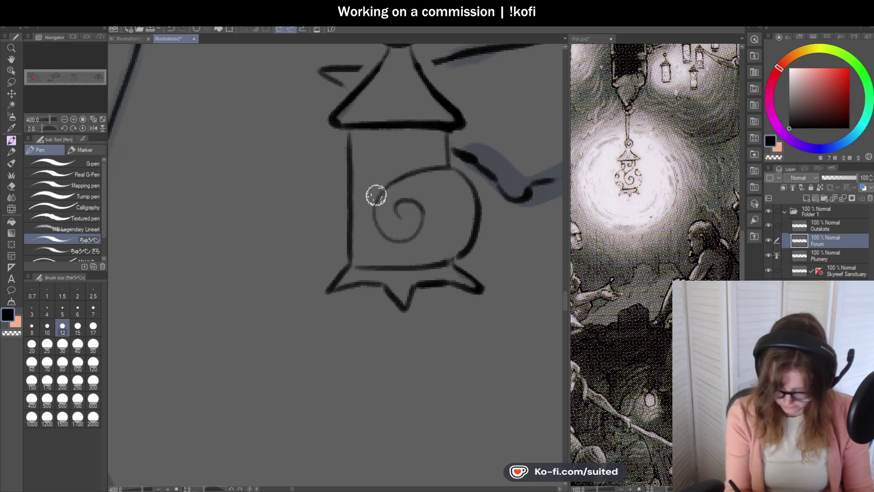
{"action": "mouse_move", "coordinate": [378, 196]}
{"action": "left_mouse_down"}
{"action": "mouse_move", "coordinate": [357, 172]}
{"action": "mouse_move", "coordinate": [334, 250]}
{"action": "mouse_move", "coordinate": [343, 257]}
{"action": "left_mouse_up"}
{"action": "left_click_drag", "start_coordinate": [351, 175], "coordinate": [349, 252]}
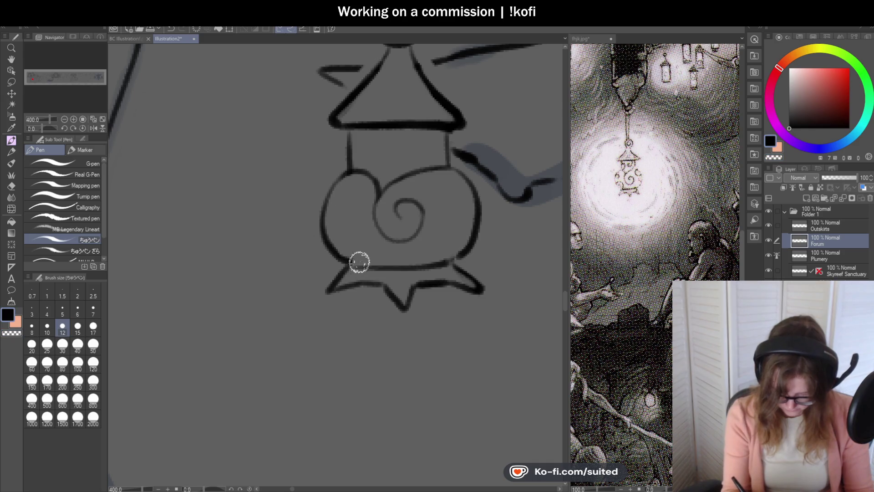
{"action": "scroll", "coordinate": [430, 214], "scroll_direction": "down", "scroll_amount": 3}
{"action": "scroll", "coordinate": [415, 224], "scroll_direction": "up", "scroll_amount": 3}
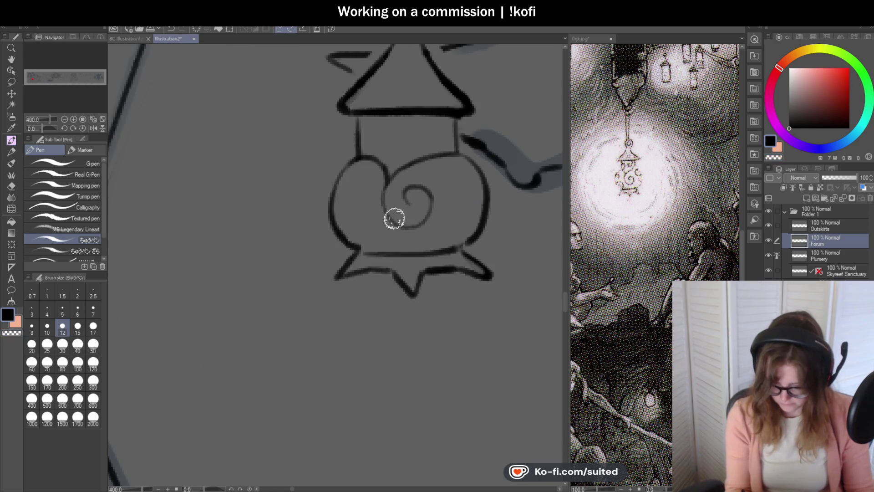
Add a small loop above the bulb and remove a faint stray stroke.
{"action": "mouse_move", "coordinate": [371, 156]}
{"action": "left_mouse_down"}
{"action": "mouse_move", "coordinate": [369, 124]}
{"action": "mouse_move", "coordinate": [382, 151]}
{"action": "mouse_move", "coordinate": [371, 187]}
{"action": "left_mouse_up"}
{"action": "scroll", "coordinate": [370, 211], "scroll_direction": "down", "scroll_amount": 2}
{"action": "scroll", "coordinate": [411, 178], "scroll_direction": "up", "scroll_amount": 2}
{"action": "scroll", "coordinate": [370, 187], "scroll_direction": "down", "scroll_amount": 2}
{"action": "scroll", "coordinate": [407, 238], "scroll_direction": "up", "scroll_amount": 2}
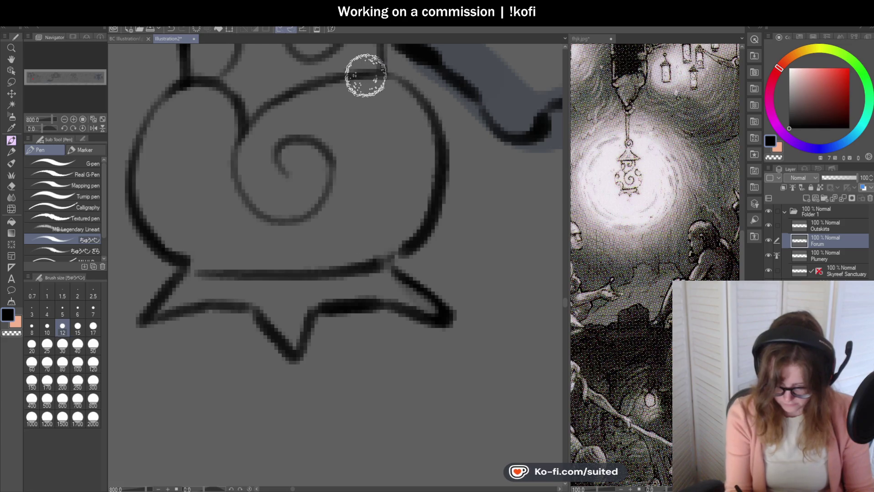
{"action": "scroll", "coordinate": [419, 192], "scroll_direction": "down", "scroll_amount": 1}
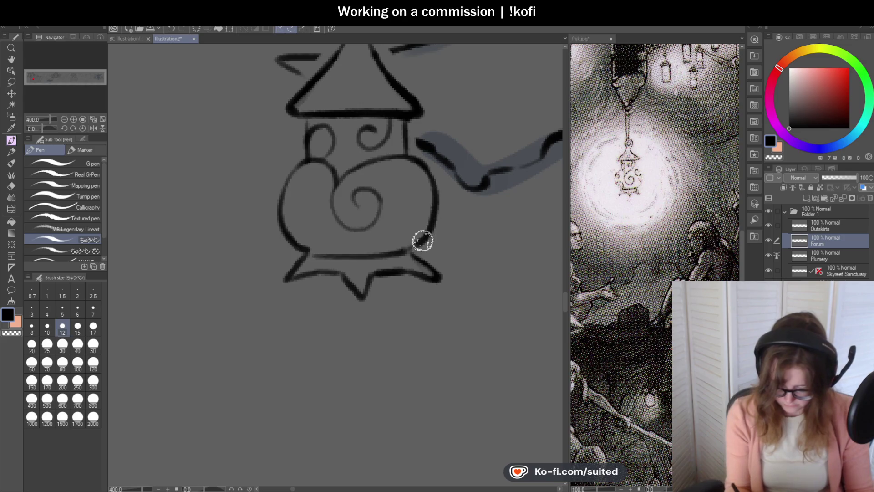
{"action": "scroll", "coordinate": [407, 243], "scroll_direction": "up", "scroll_amount": 1}
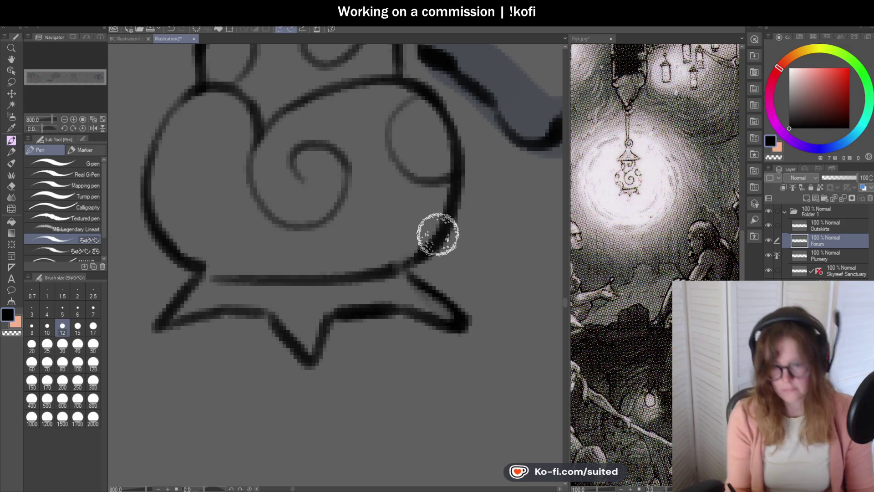
{"action": "key", "text": "ctrl+z"}
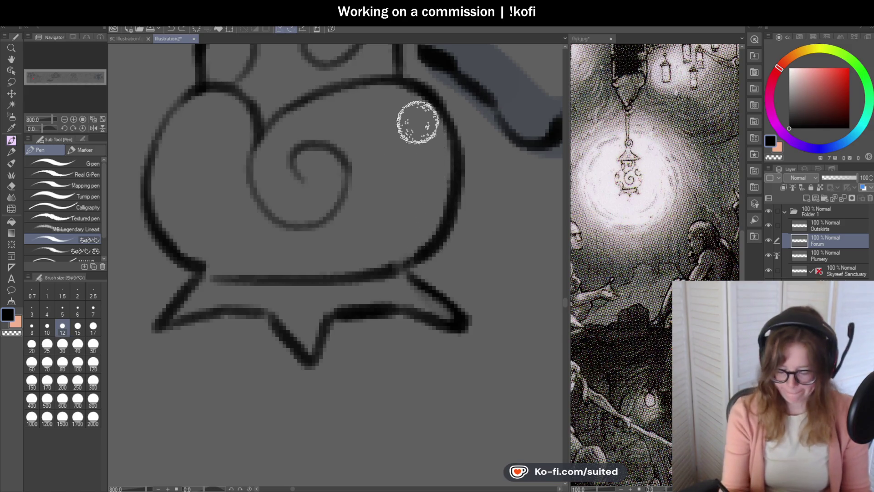
Add swirl curls at the upper right and in the left lobe, plus an inner bulge curve.
{"action": "left_click_drag", "start_coordinate": [414, 94], "coordinate": [454, 180]}
{"action": "scroll", "coordinate": [453, 180], "scroll_direction": "down", "scroll_amount": 1}
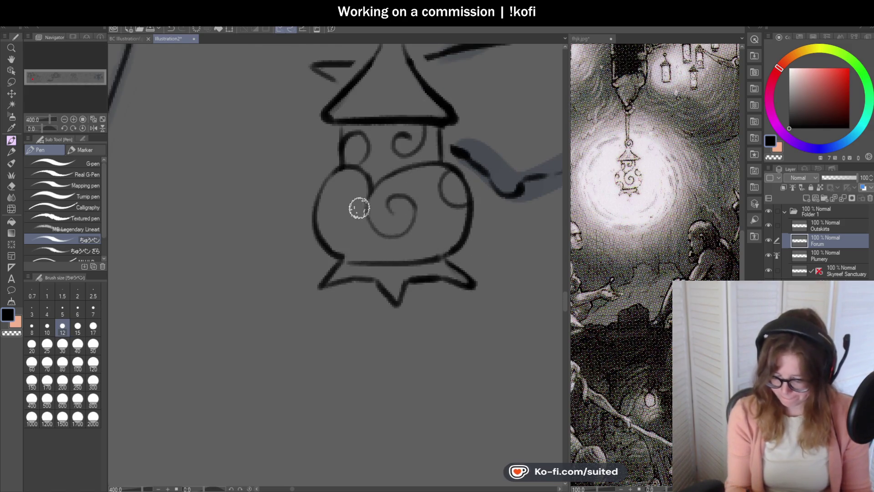
{"action": "scroll", "coordinate": [361, 209], "scroll_direction": "up", "scroll_amount": 1}
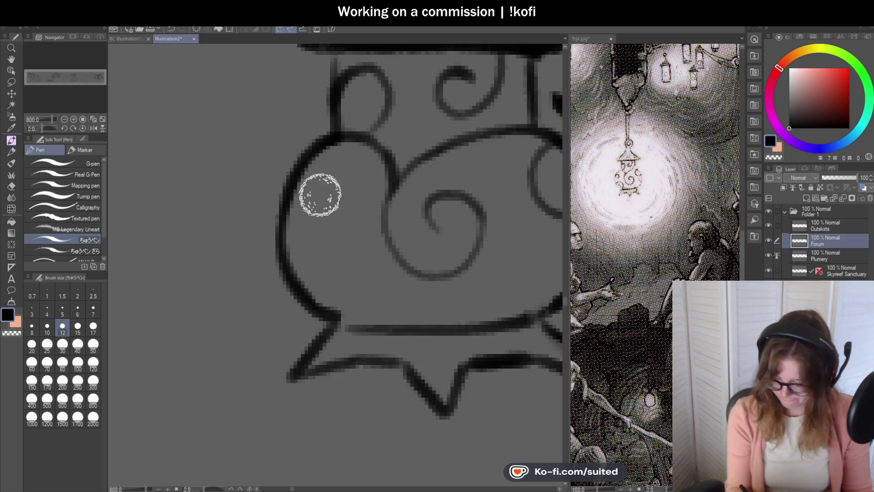
{"action": "left_click_drag", "start_coordinate": [294, 182], "coordinate": [311, 227]}
{"action": "scroll", "coordinate": [332, 190], "scroll_direction": "down", "scroll_amount": 8}
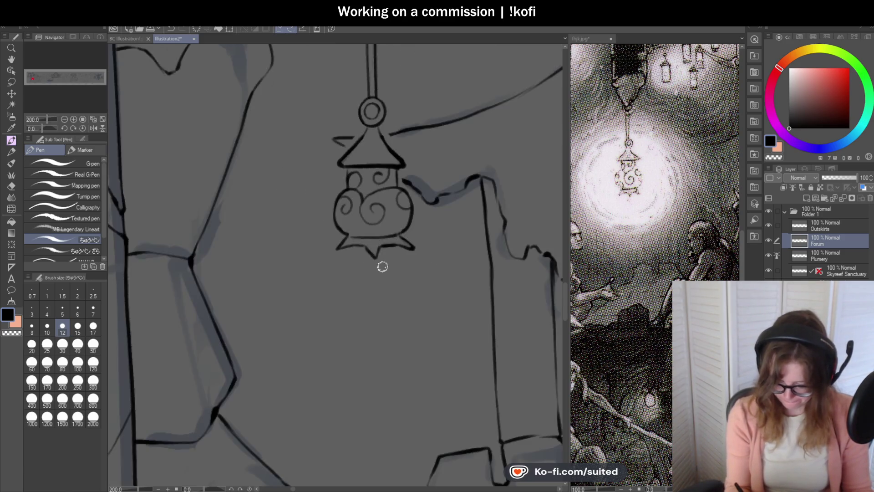
{"action": "scroll", "coordinate": [355, 251], "scroll_direction": "up", "scroll_amount": 5}
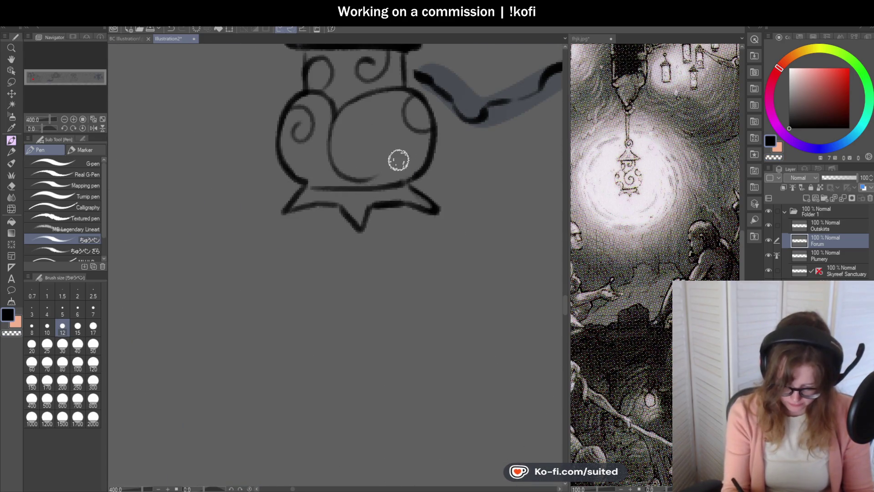
{"action": "left_click_drag", "start_coordinate": [331, 129], "coordinate": [341, 168]}
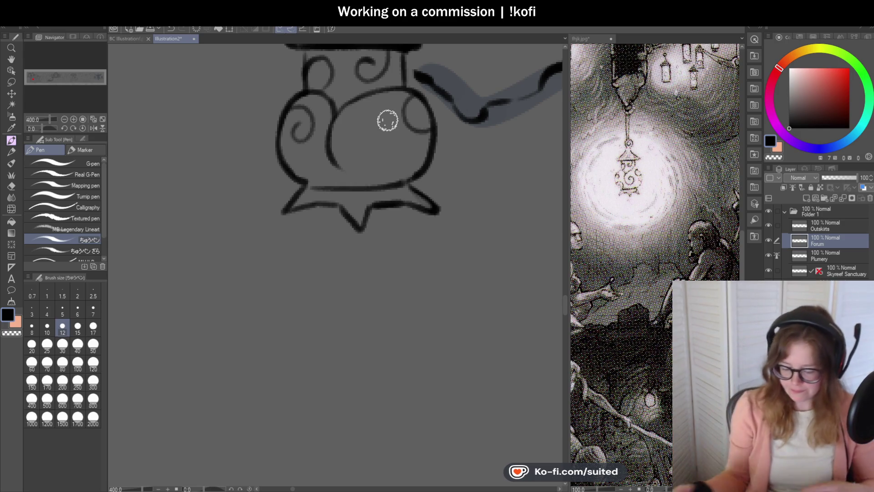
Extend the spiral's lower curve and darken the lantern's spiral lines.
{"action": "scroll", "coordinate": [371, 119], "scroll_direction": "up", "scroll_amount": 3}
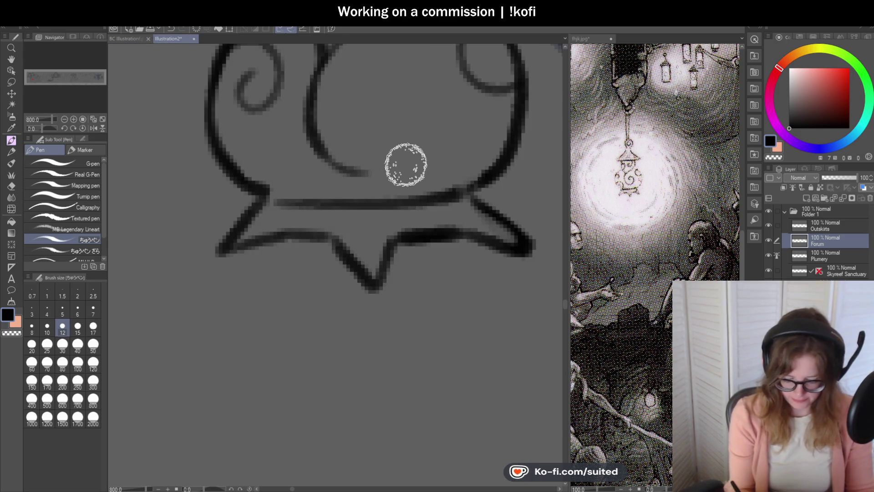
{"action": "scroll", "coordinate": [405, 164], "scroll_direction": "down", "scroll_amount": 3}
{"action": "scroll", "coordinate": [336, 229], "scroll_direction": "up", "scroll_amount": 3}
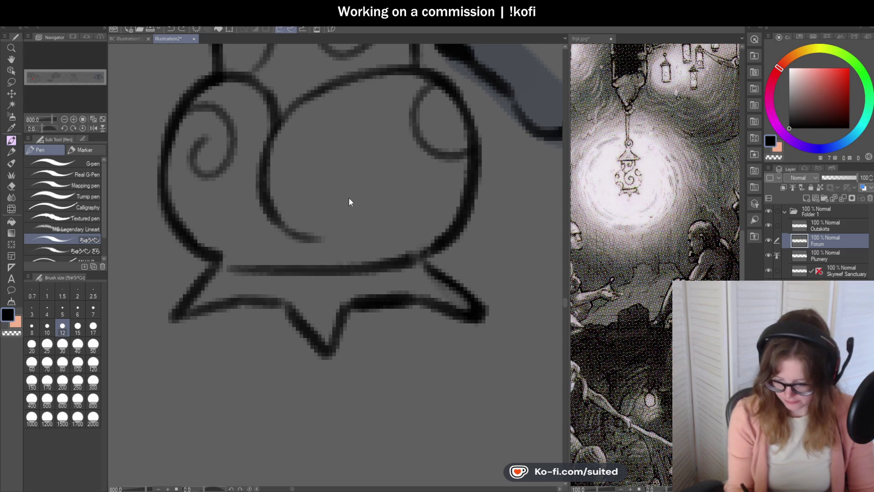
{"action": "mouse_move", "coordinate": [322, 237]}
{"action": "left_mouse_down"}
{"action": "mouse_move", "coordinate": [374, 204]}
{"action": "mouse_move", "coordinate": [328, 132]}
{"action": "mouse_move", "coordinate": [371, 211]}
{"action": "mouse_move", "coordinate": [293, 203]}
{"action": "left_mouse_up"}
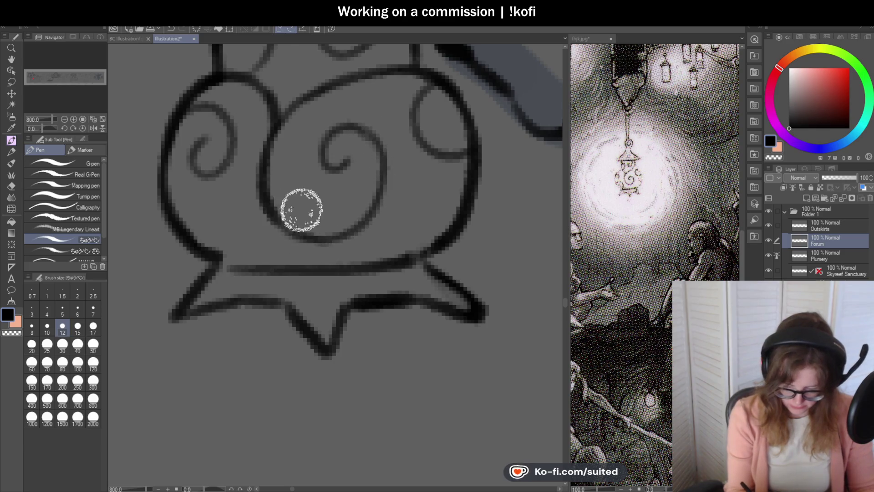
{"action": "scroll", "coordinate": [395, 256], "scroll_direction": "down", "scroll_amount": 5}
{"action": "scroll", "coordinate": [355, 201], "scroll_direction": "up", "scroll_amount": 4}
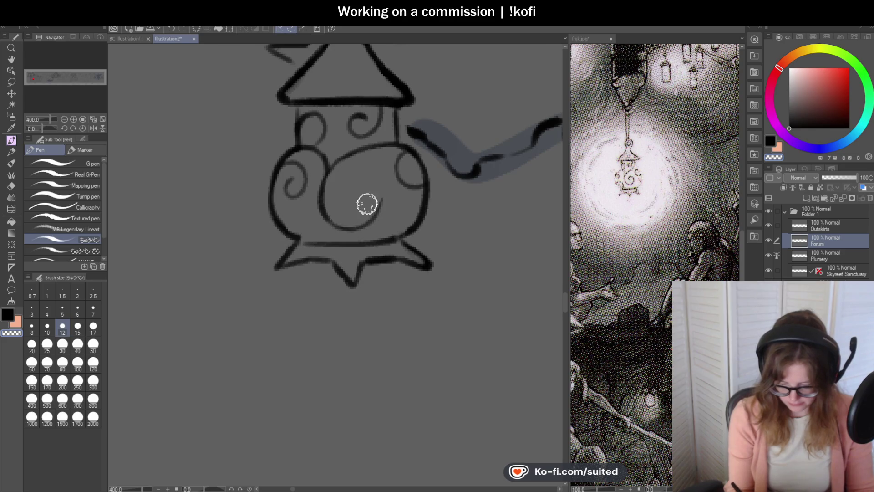
{"action": "scroll", "coordinate": [363, 203], "scroll_direction": "up", "scroll_amount": 3}
{"action": "mouse_move", "coordinate": [383, 180]}
{"action": "left_mouse_down"}
{"action": "mouse_move", "coordinate": [312, 199]}
{"action": "mouse_move", "coordinate": [353, 197]}
{"action": "left_mouse_up"}
{"action": "scroll", "coordinate": [419, 235], "scroll_direction": "down", "scroll_amount": 5}
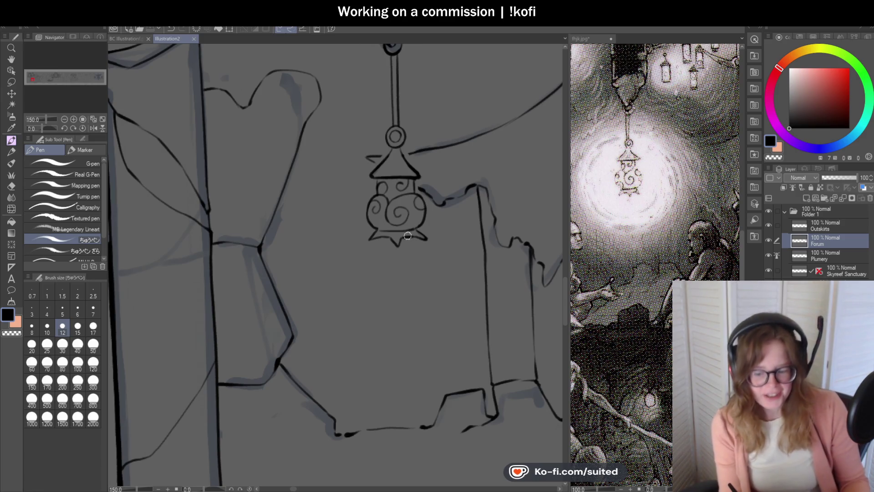
{"action": "scroll", "coordinate": [407, 242], "scroll_direction": "up", "scroll_amount": 5}
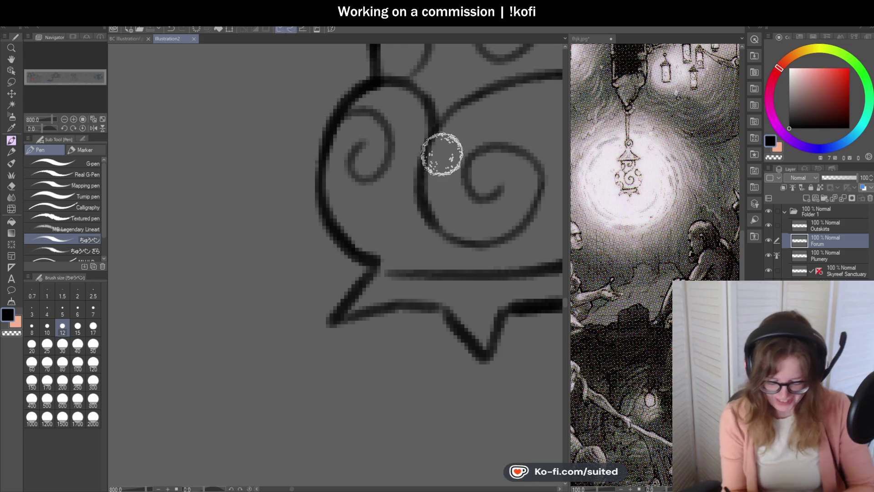
Erase the small inner curl and redraw the lantern's left outer curve.
{"action": "mouse_move", "coordinate": [346, 134]}
{"action": "left_mouse_down"}
{"action": "mouse_move", "coordinate": [357, 176]}
{"action": "mouse_move", "coordinate": [396, 164]}
{"action": "left_mouse_up"}
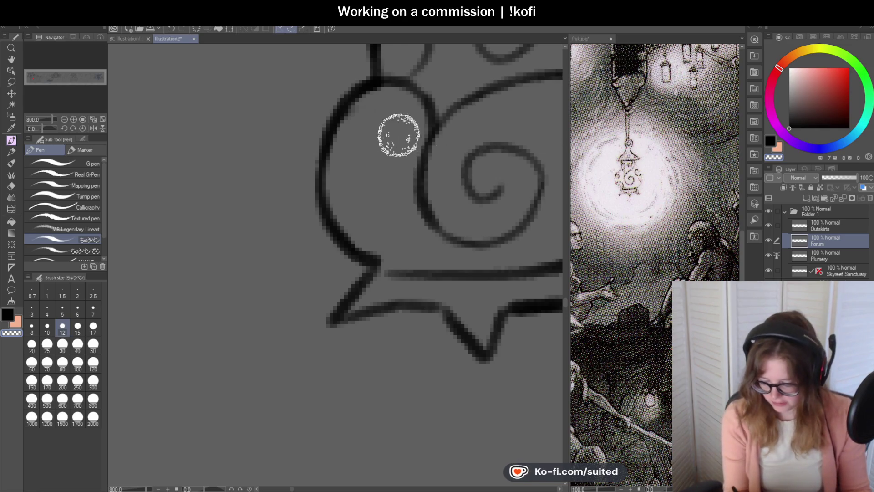
{"action": "left_click_drag", "start_coordinate": [366, 93], "coordinate": [356, 232]}
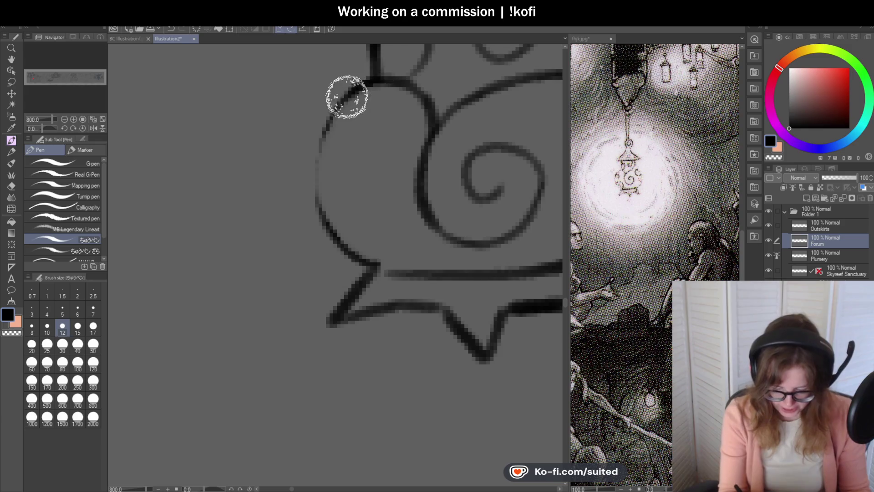
{"action": "left_click_drag", "start_coordinate": [349, 92], "coordinate": [351, 248]}
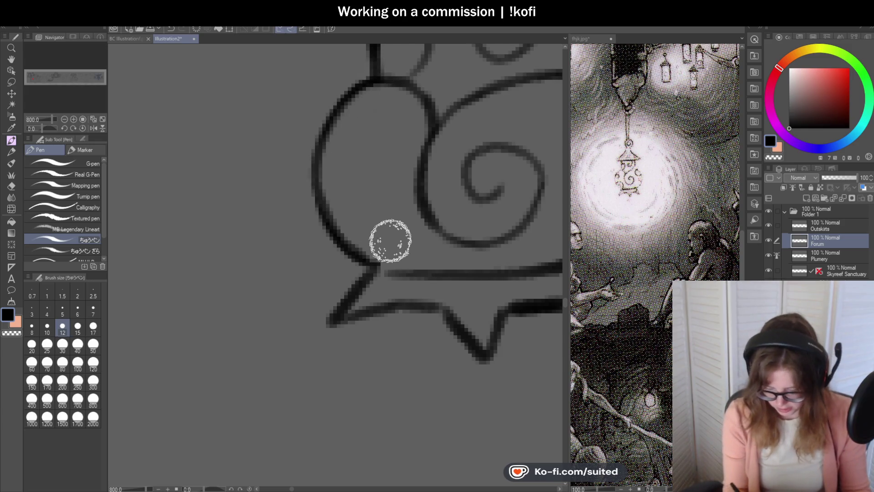
Ink the large swirl, an inner curve and a small lower curl inside the lantern body.
{"action": "left_click_drag", "start_coordinate": [396, 203], "coordinate": [382, 258]}
{"action": "mouse_move", "coordinate": [321, 183]}
{"action": "left_mouse_down"}
{"action": "mouse_move", "coordinate": [390, 204]}
{"action": "mouse_move", "coordinate": [389, 257]}
{"action": "left_mouse_up"}
{"action": "left_click_drag", "start_coordinate": [332, 219], "coordinate": [357, 220]}
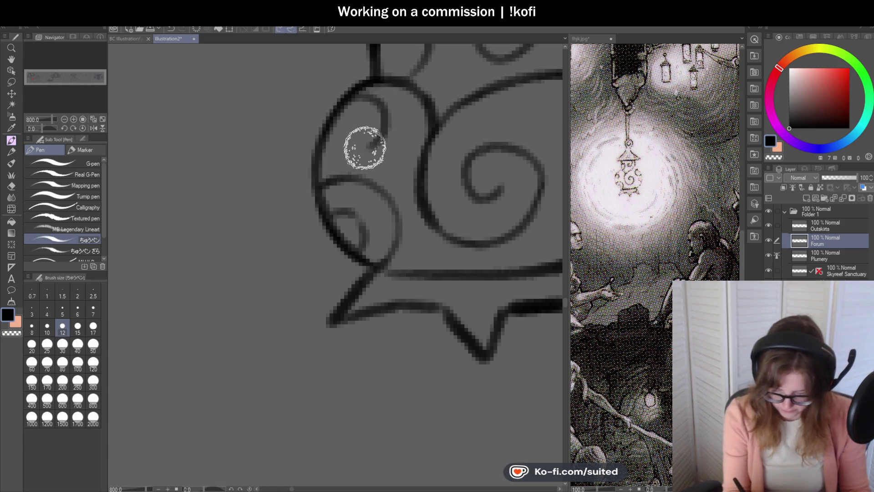
Zoom out to check the lantern, then bring up the fhjk.jpg forum reference window.
{"action": "scroll", "coordinate": [367, 143], "scroll_direction": "down", "scroll_amount": 7}
{"action": "scroll", "coordinate": [440, 222], "scroll_direction": "down", "scroll_amount": 2}
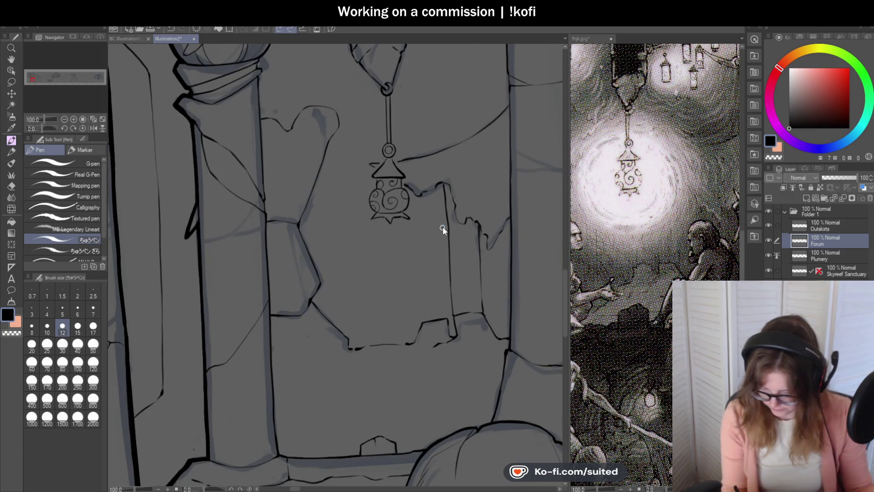
{"action": "scroll", "coordinate": [385, 191], "scroll_direction": "up", "scroll_amount": 5}
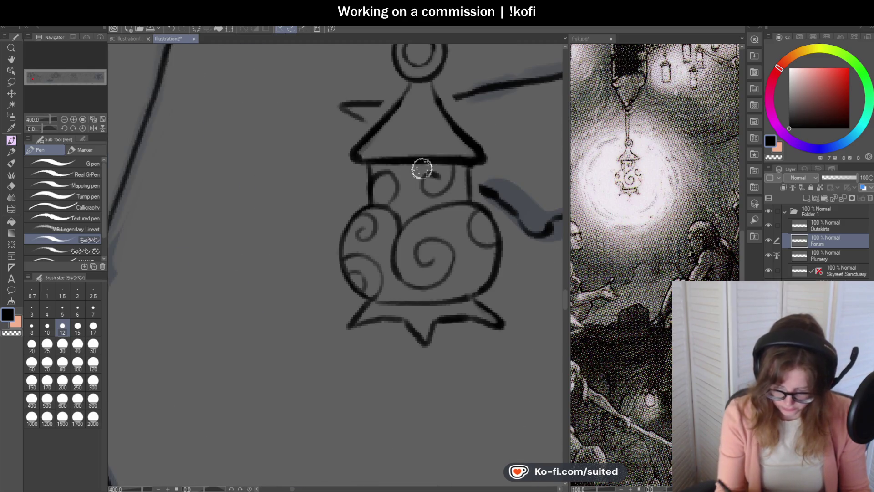
{"action": "scroll", "coordinate": [417, 195], "scroll_direction": "down", "scroll_amount": 5}
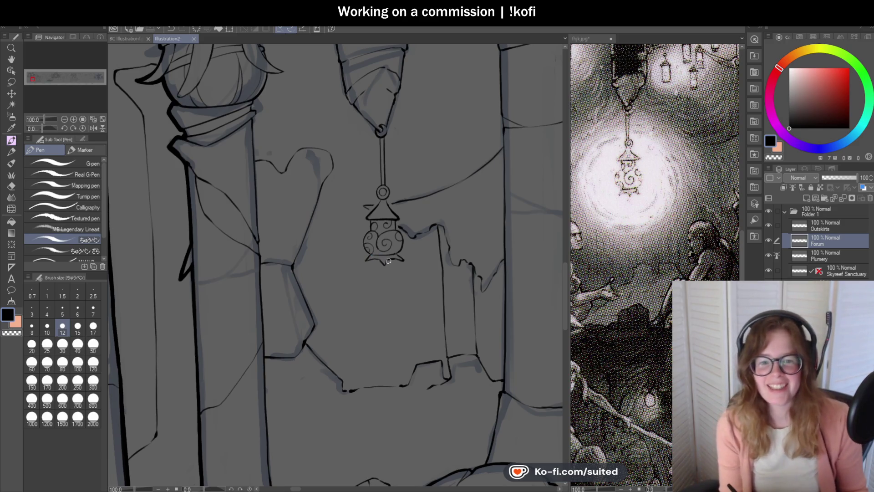
{"action": "scroll", "coordinate": [429, 222], "scroll_direction": "down", "scroll_amount": 3}
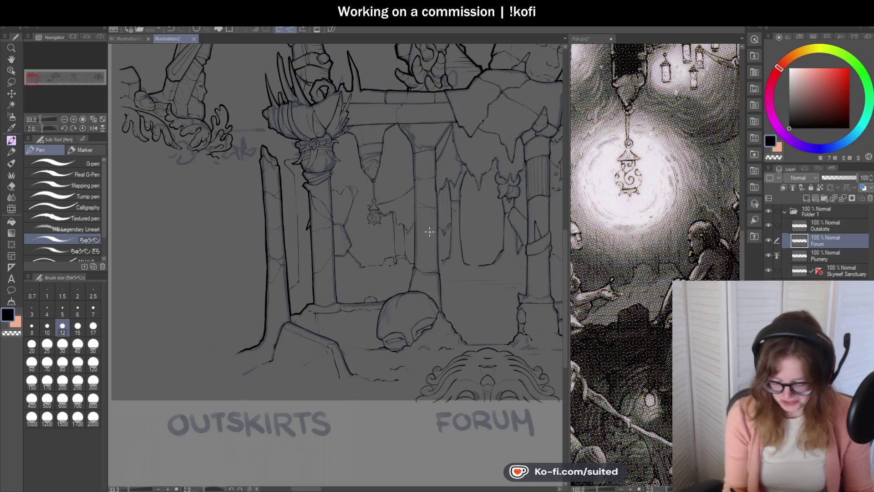
{"action": "scroll", "coordinate": [386, 232], "scroll_direction": "up", "scroll_amount": 4}
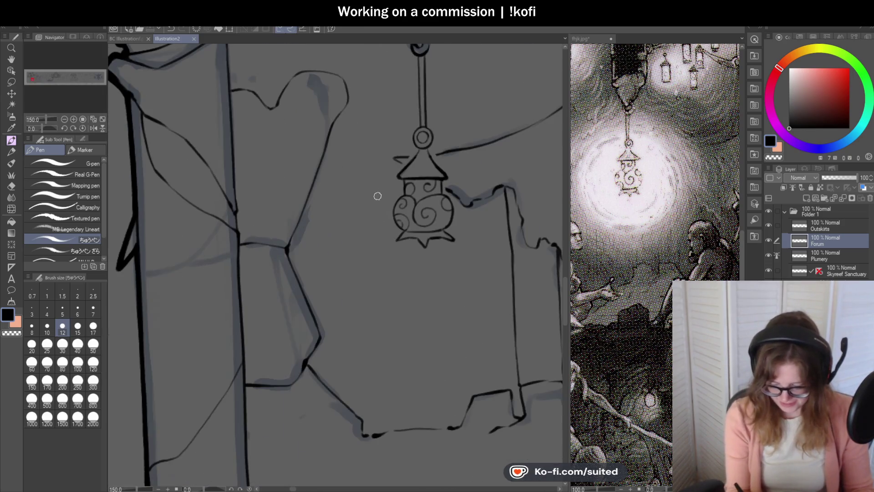
{"action": "scroll", "coordinate": [375, 210], "scroll_direction": "down", "scroll_amount": 4}
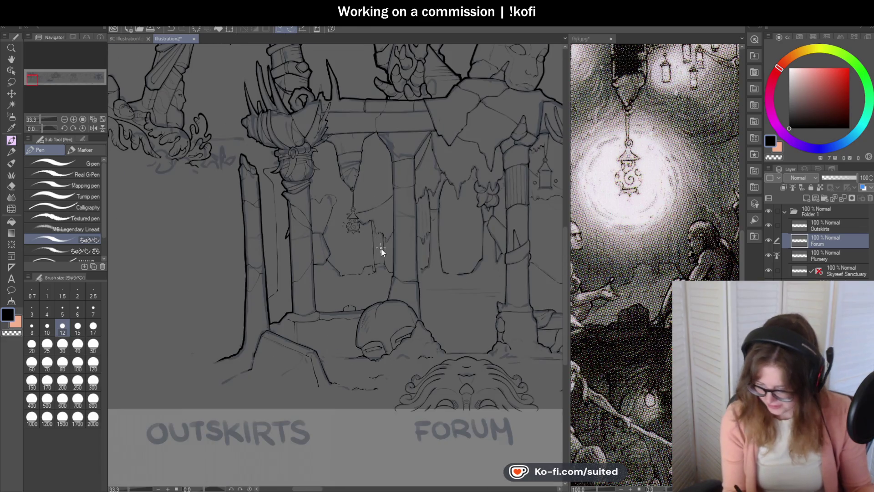
{"action": "left_click", "coordinate": [616, 162]}
{"action": "scroll", "coordinate": [615, 162], "scroll_direction": "down", "scroll_amount": 4}
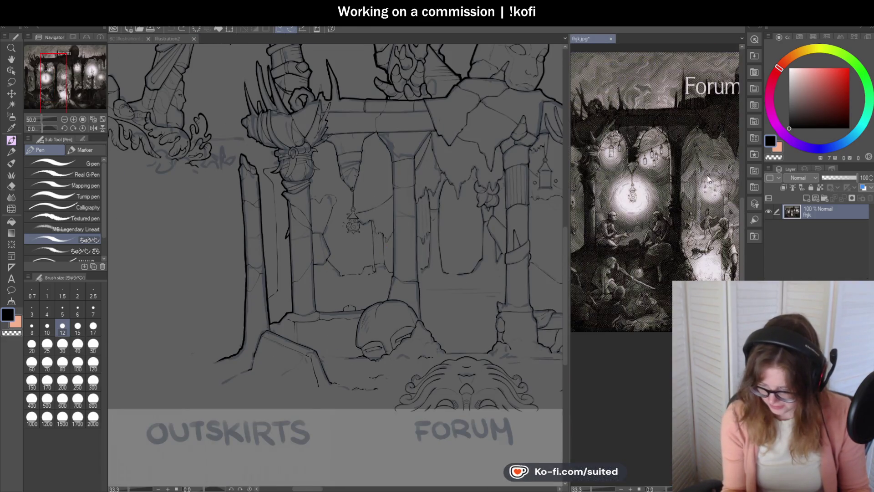
Return to the Illustration2 canvas and ink two cracks on the lantern's stone mount.
{"action": "scroll", "coordinate": [616, 163], "scroll_direction": "up", "scroll_amount": 1}
{"action": "left_click", "coordinate": [171, 40]}
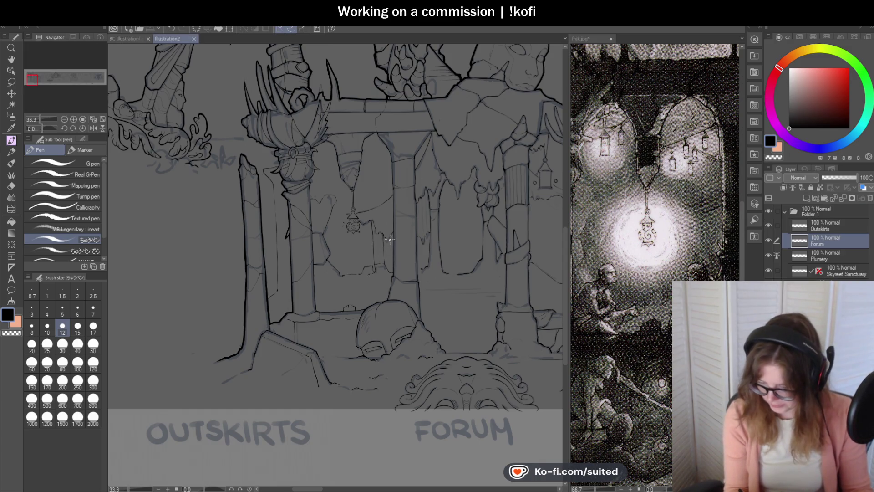
{"action": "scroll", "coordinate": [374, 178], "scroll_direction": "up", "scroll_amount": 5}
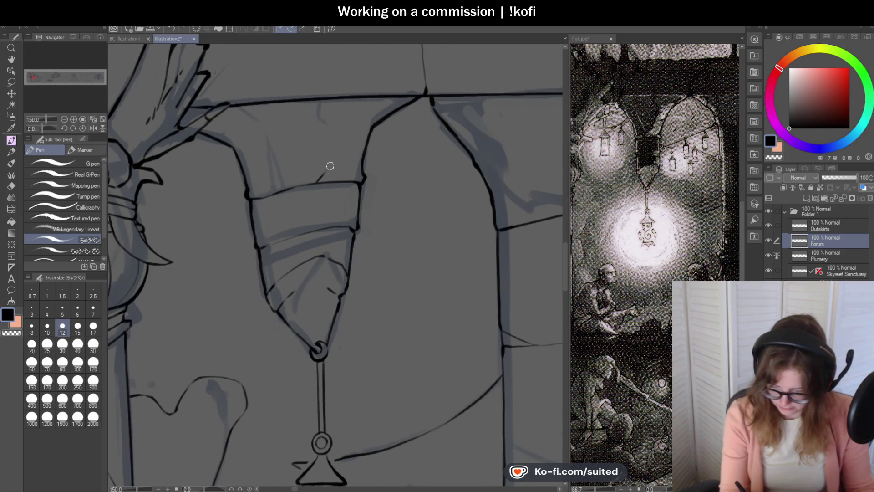
{"action": "left_click_drag", "start_coordinate": [332, 116], "coordinate": [327, 99]}
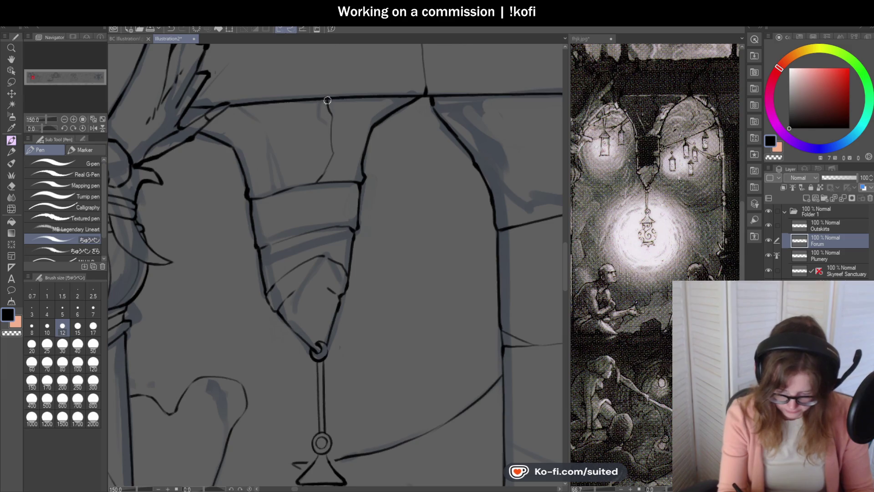
{"action": "scroll", "coordinate": [361, 161], "scroll_direction": "up", "scroll_amount": 1}
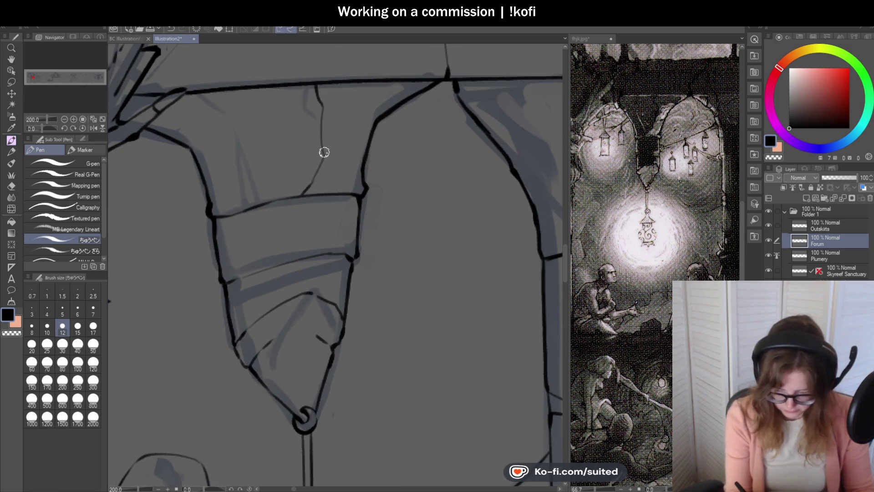
{"action": "mouse_move", "coordinate": [323, 117]}
{"action": "left_mouse_down"}
{"action": "mouse_move", "coordinate": [367, 97]}
{"action": "mouse_move", "coordinate": [375, 121]}
{"action": "left_mouse_up"}
Add a short third crack to the stone mount and save the illustration.
{"action": "scroll", "coordinate": [375, 121], "scroll_direction": "down", "scroll_amount": 4}
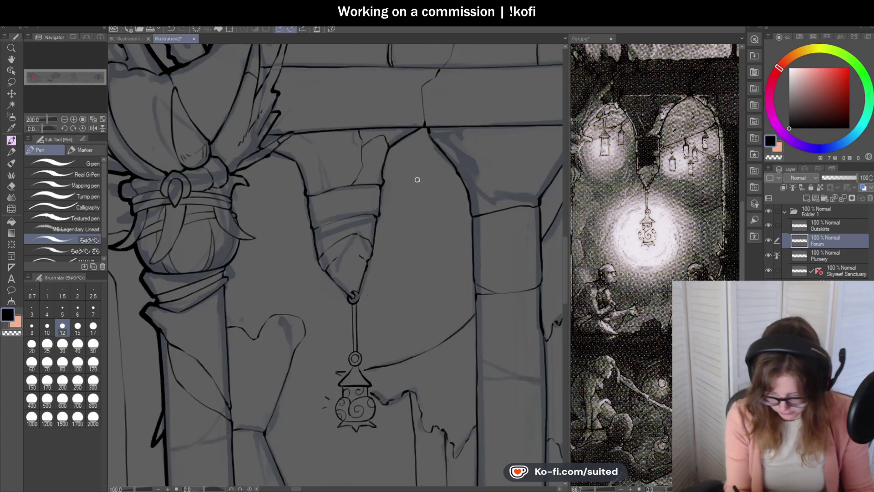
{"action": "scroll", "coordinate": [385, 149], "scroll_direction": "up", "scroll_amount": 4}
{"action": "scroll", "coordinate": [385, 149], "scroll_direction": "up", "scroll_amount": 2}
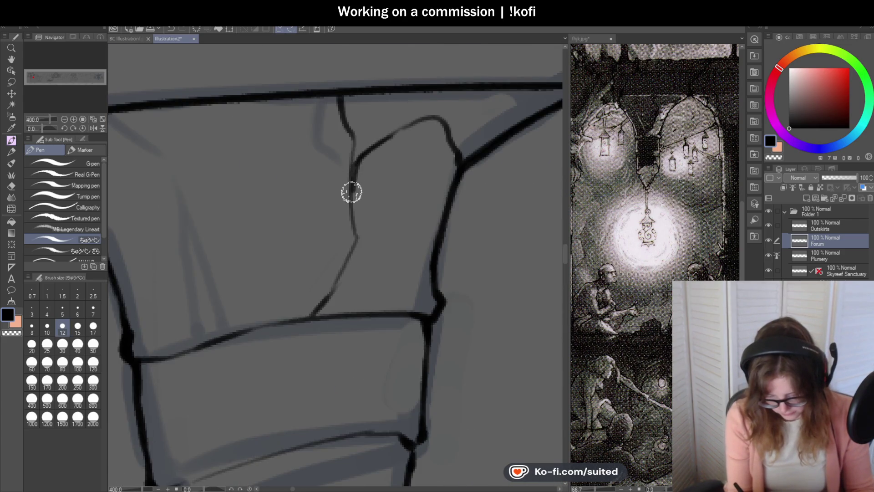
{"action": "scroll", "coordinate": [433, 168], "scroll_direction": "down", "scroll_amount": 3}
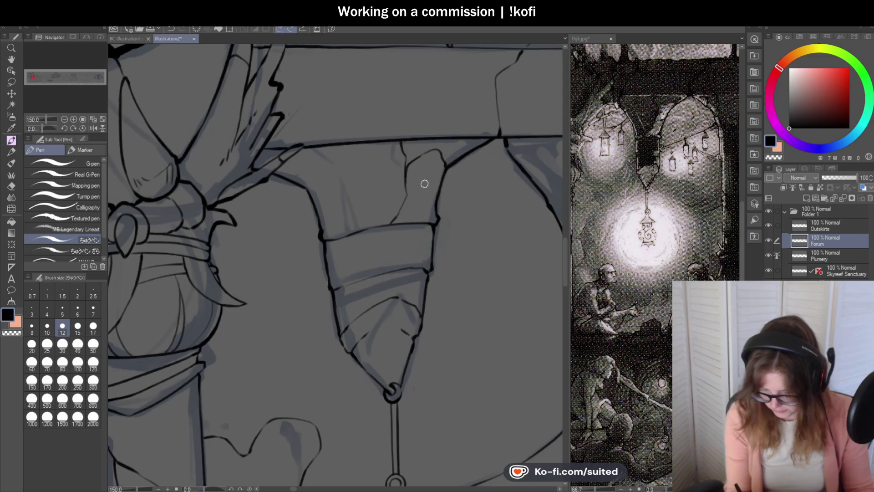
{"action": "scroll", "coordinate": [424, 182], "scroll_direction": "up", "scroll_amount": 1}
{"action": "left_click_drag", "start_coordinate": [360, 230], "coordinate": [339, 164]}
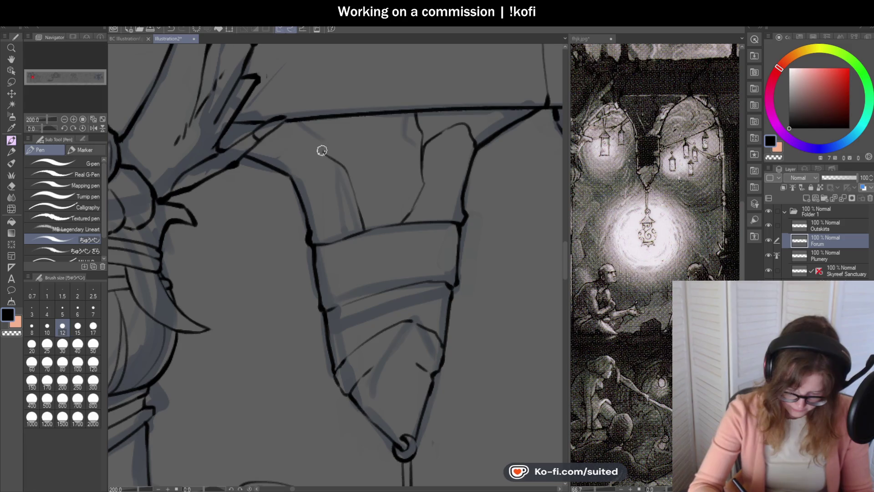
{"action": "scroll", "coordinate": [314, 128], "scroll_direction": "down", "scroll_amount": 4}
{"action": "key", "text": "ctrl+s"}
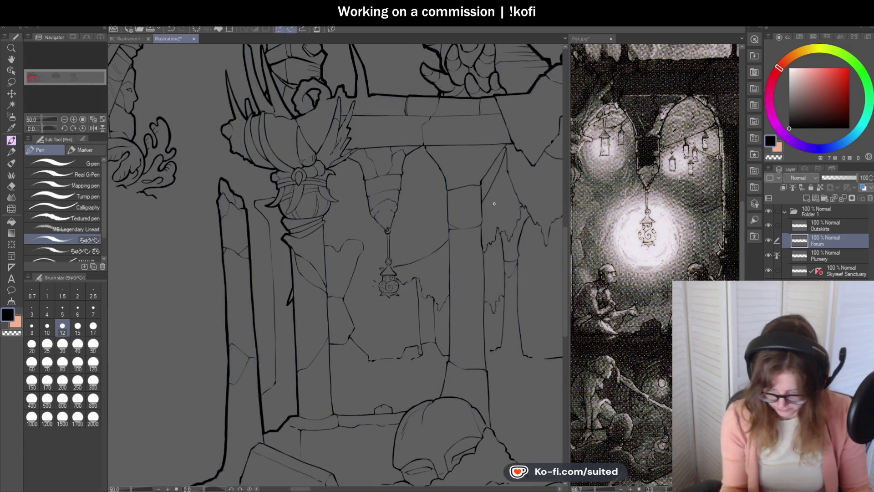
{"action": "scroll", "coordinate": [400, 233], "scroll_direction": "down", "scroll_amount": 2}
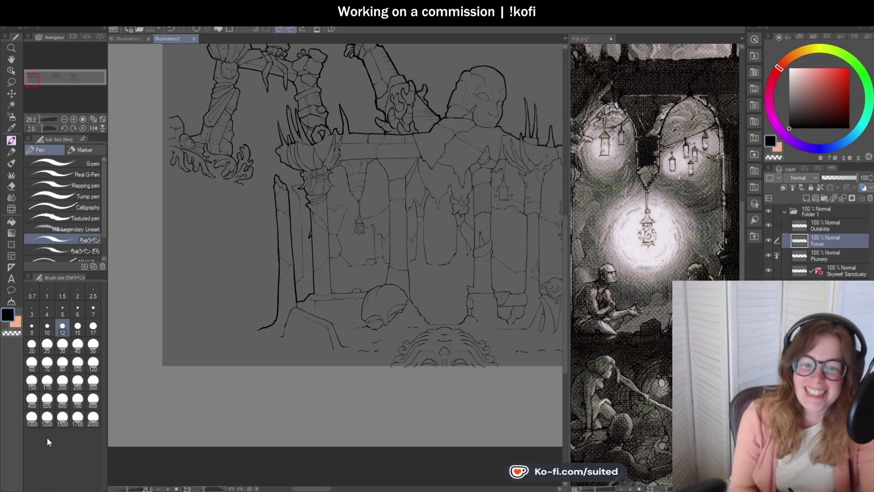
Join the beam's top line across its gap with two pen strokes.
{"action": "scroll", "coordinate": [364, 140], "scroll_direction": "up", "scroll_amount": 6}
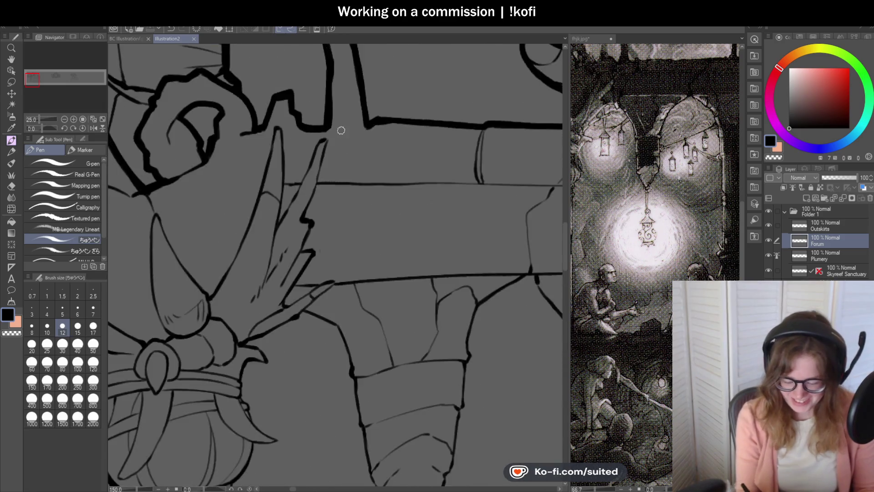
{"action": "left_click_drag", "start_coordinate": [330, 127], "coordinate": [382, 121]}
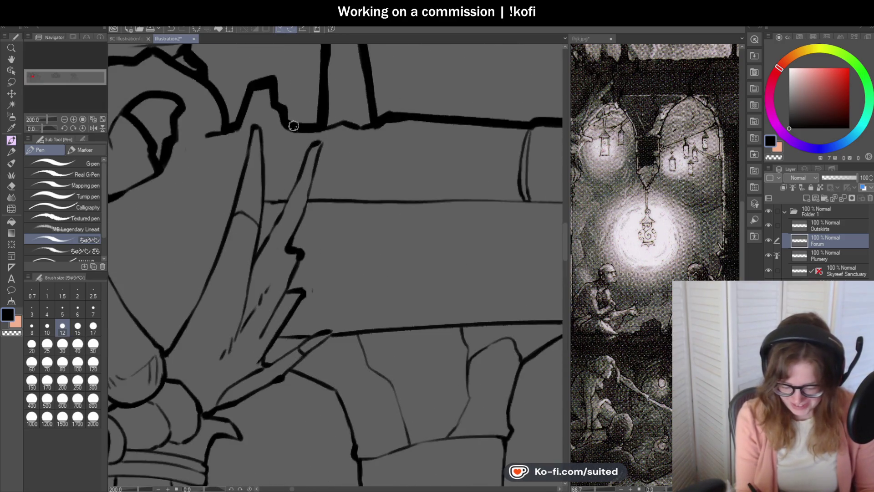
{"action": "left_click_drag", "start_coordinate": [303, 128], "coordinate": [272, 122]}
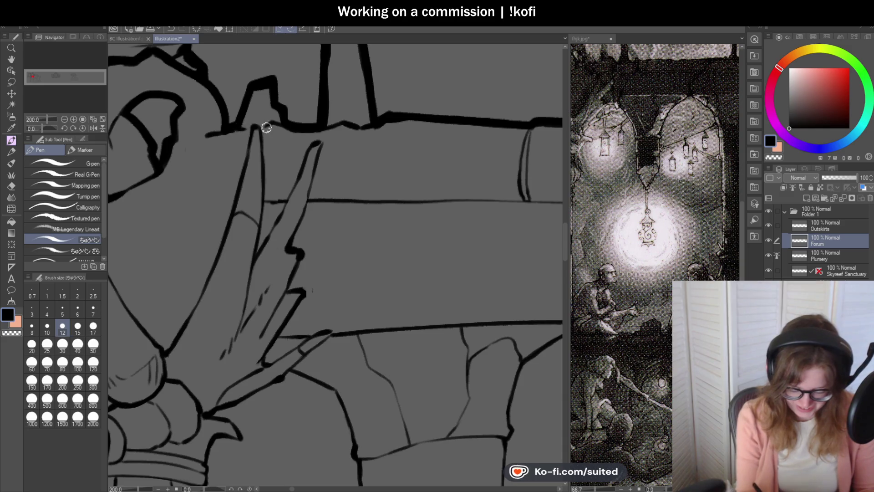
{"action": "scroll", "coordinate": [280, 130], "scroll_direction": "down", "scroll_amount": 4}
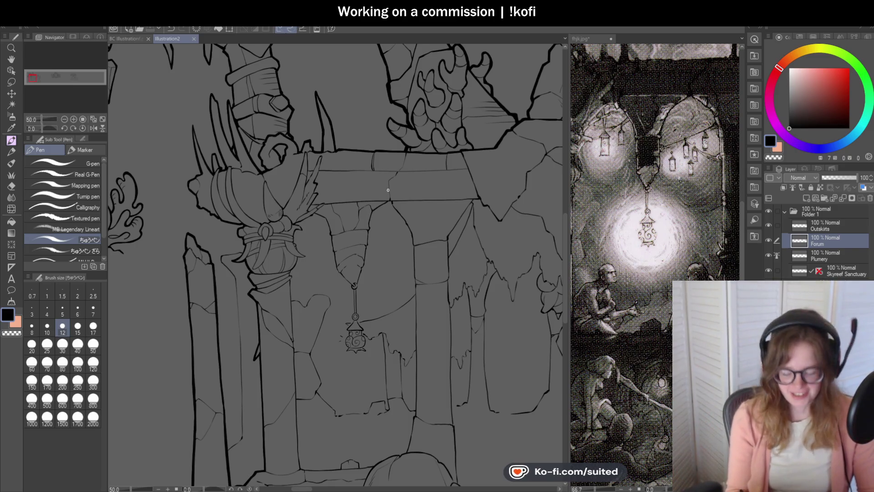
Rotate the canvas view sideways for easier line work on the pillar.
{"action": "scroll", "coordinate": [372, 211], "scroll_direction": "down", "scroll_amount": 2}
{"action": "scroll", "coordinate": [389, 189], "scroll_direction": "up", "scroll_amount": 2}
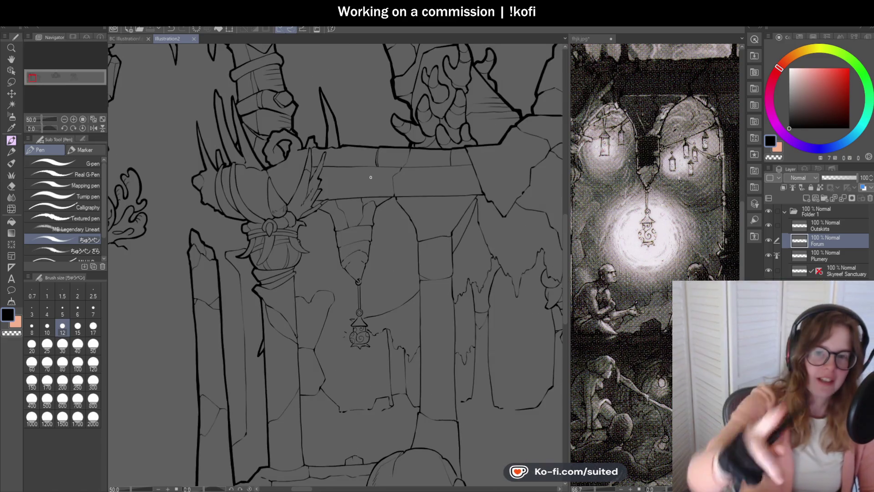
{"action": "scroll", "coordinate": [418, 174], "scroll_direction": "down", "scroll_amount": 2}
{"action": "scroll", "coordinate": [418, 174], "scroll_direction": "up", "scroll_amount": 2}
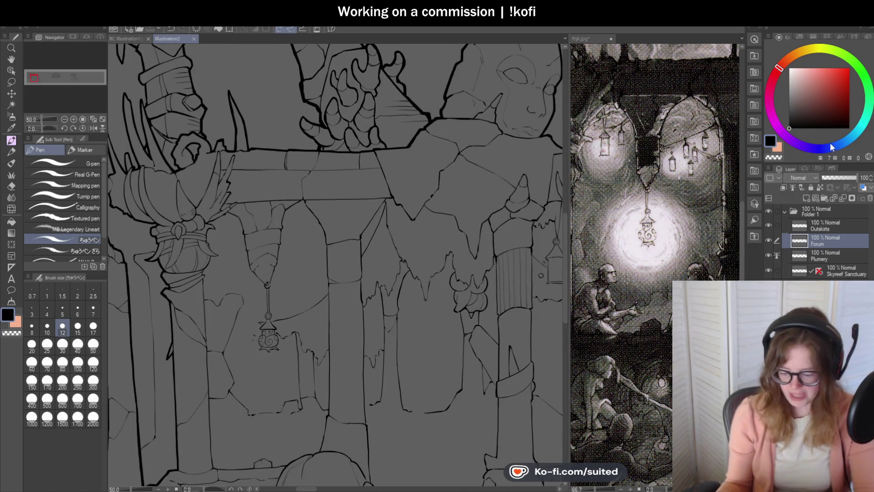
{"action": "left_click_drag", "start_coordinate": [40, 127], "coordinate": [34, 130]}
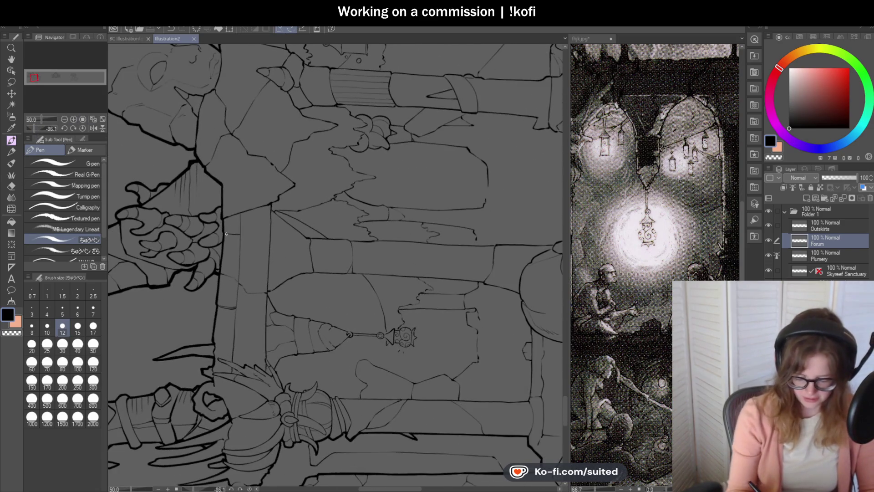
Retrace the pillar edge thicker, undo the extra upper stroke, and reset the rotation upright.
{"action": "scroll", "coordinate": [223, 158], "scroll_direction": "up", "scroll_amount": 3}
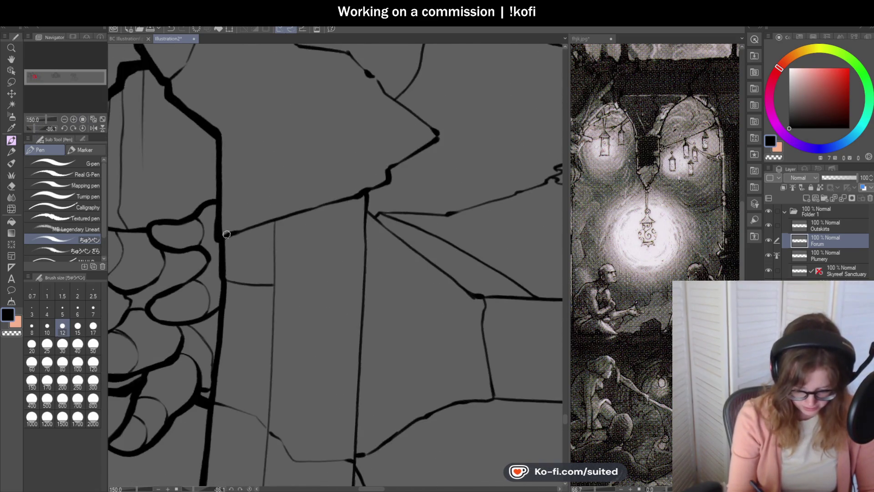
{"action": "scroll", "coordinate": [217, 216], "scroll_direction": "down", "scroll_amount": 3}
{"action": "scroll", "coordinate": [263, 157], "scroll_direction": "up", "scroll_amount": 3}
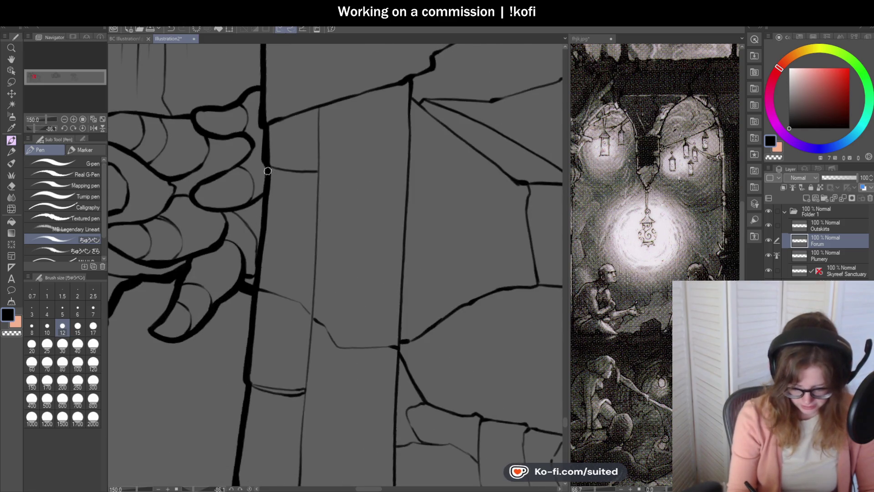
{"action": "left_click_drag", "start_coordinate": [263, 207], "coordinate": [245, 369]}
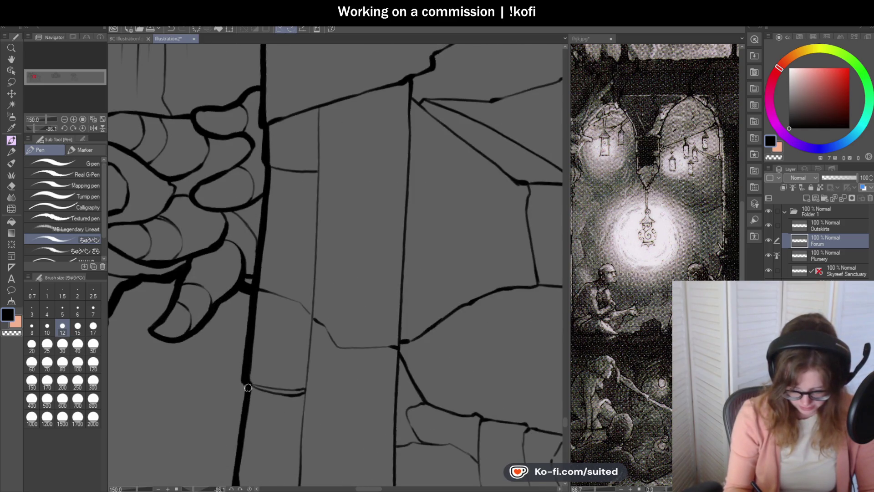
{"action": "scroll", "coordinate": [248, 388], "scroll_direction": "down", "scroll_amount": 3}
{"action": "scroll", "coordinate": [349, 165], "scroll_direction": "up", "scroll_amount": 5}
{"action": "mouse_move", "coordinate": [306, 145]}
{"action": "left_mouse_down"}
{"action": "mouse_move", "coordinate": [281, 279]}
{"action": "mouse_move", "coordinate": [287, 295]}
{"action": "left_mouse_up"}
{"action": "key", "text": "ctrl+z"}
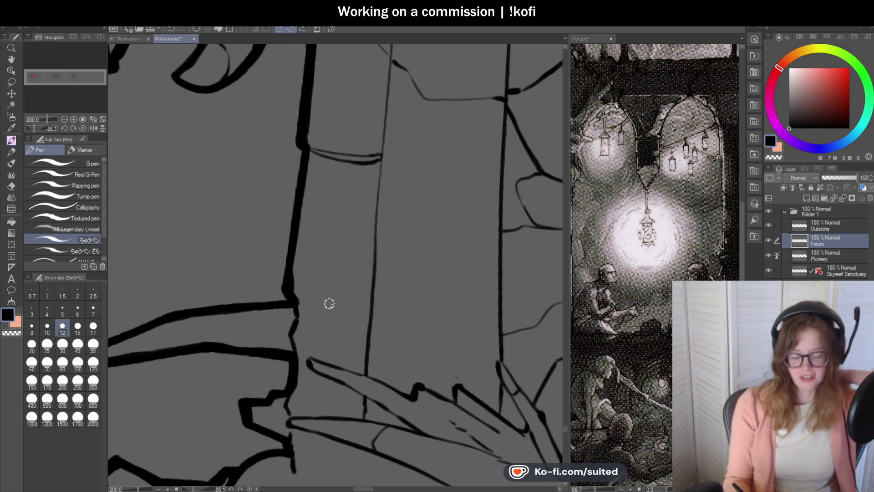
{"action": "left_click", "coordinate": [83, 128]}
{"action": "scroll", "coordinate": [330, 190], "scroll_direction": "down", "scroll_amount": 1}
{"action": "scroll", "coordinate": [329, 190], "scroll_direction": "down", "scroll_amount": 5}
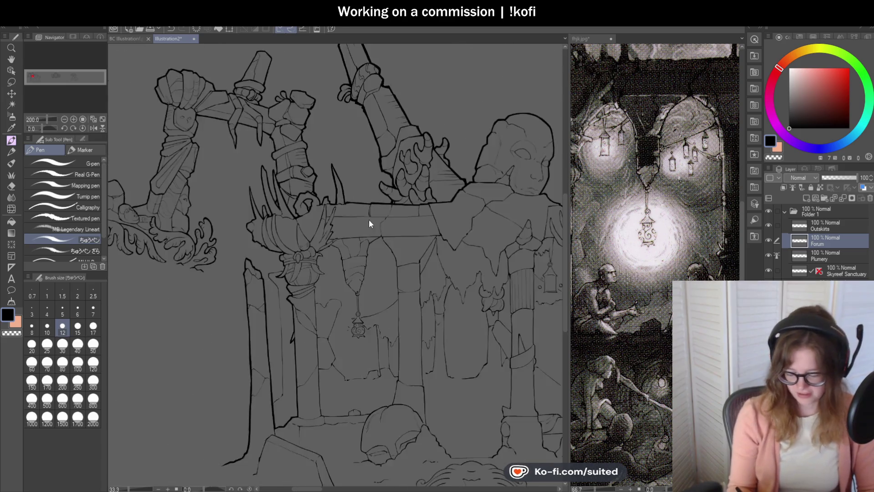
{"action": "scroll", "coordinate": [489, 159], "scroll_direction": "up", "scroll_amount": 7}
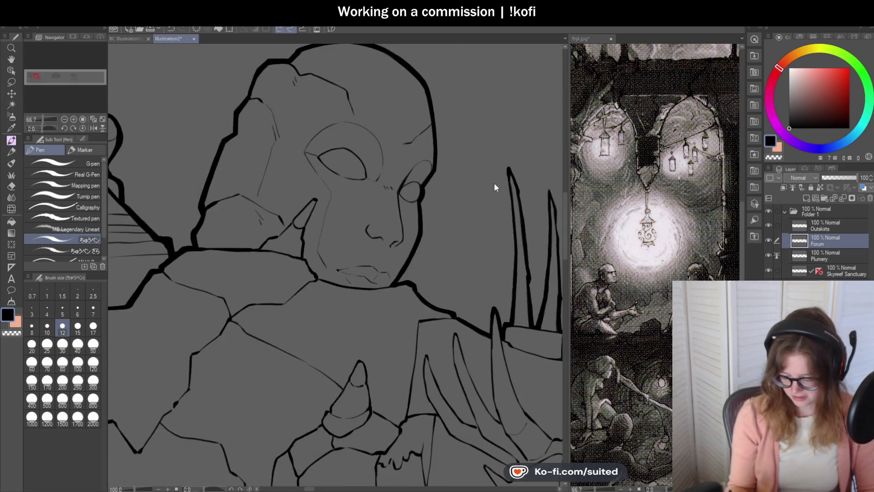
{"action": "scroll", "coordinate": [387, 215], "scroll_direction": "down", "scroll_amount": 3}
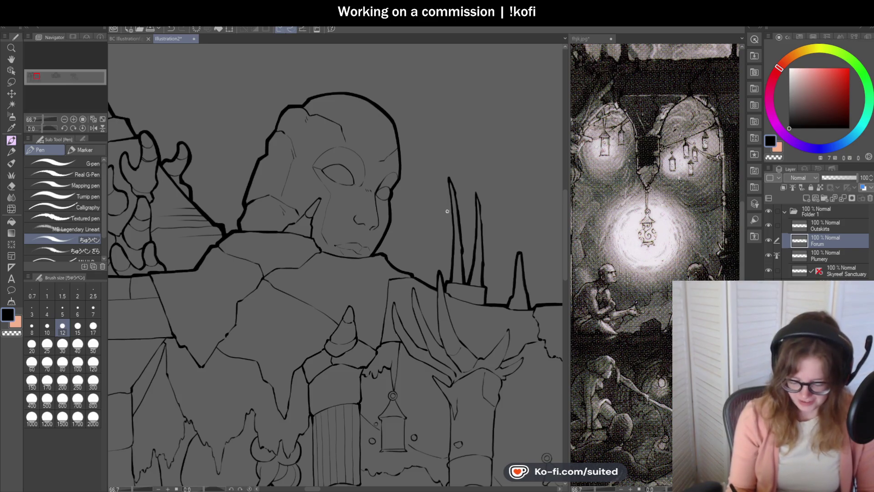
{"action": "scroll", "coordinate": [479, 199], "scroll_direction": "down", "scroll_amount": 3}
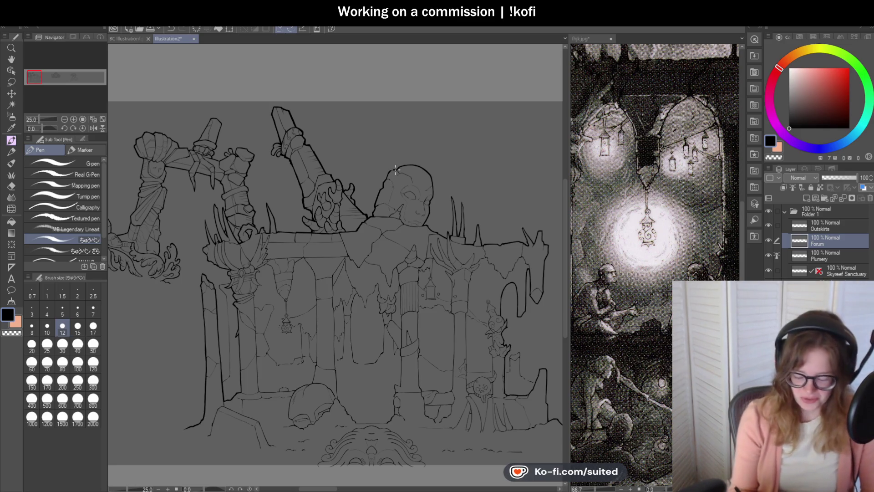
Zoom in and out on the left pillar's claw and torch bowl capital.
{"action": "scroll", "coordinate": [261, 250], "scroll_direction": "up", "scroll_amount": 2}
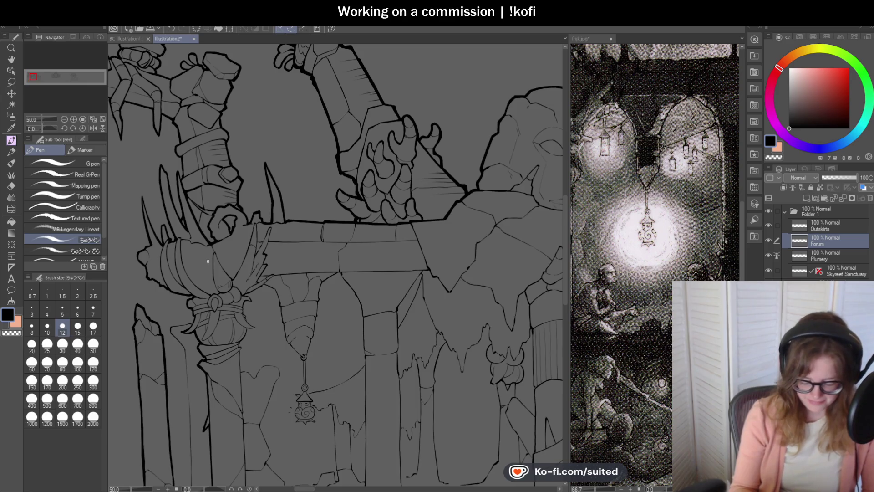
{"action": "scroll", "coordinate": [344, 194], "scroll_direction": "down", "scroll_amount": 1}
{"action": "scroll", "coordinate": [345, 194], "scroll_direction": "up", "scroll_amount": 5}
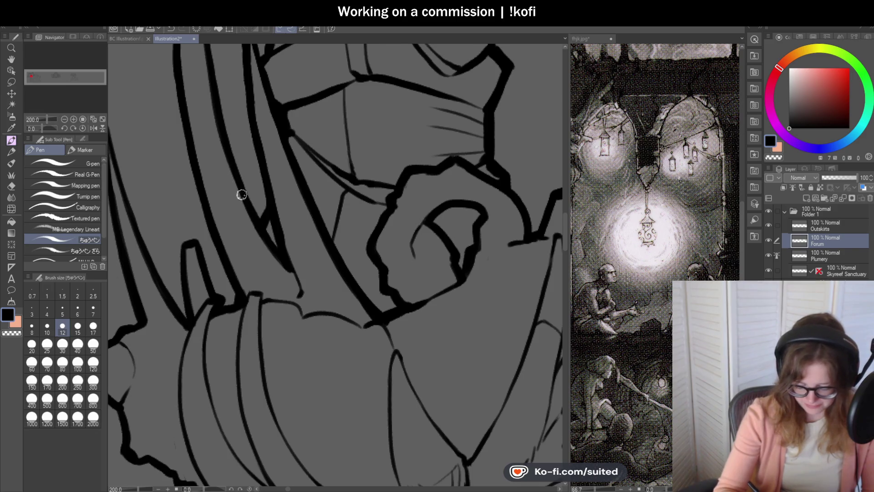
{"action": "scroll", "coordinate": [274, 218], "scroll_direction": "down", "scroll_amount": 4}
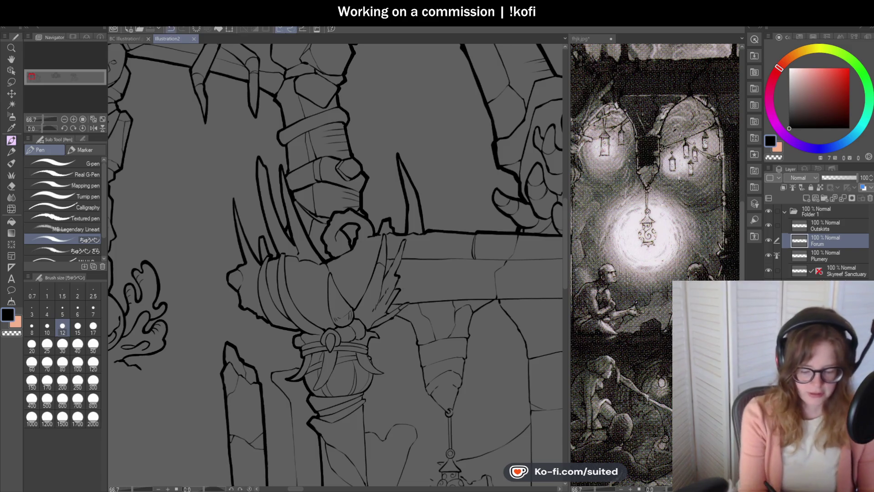
{"action": "scroll", "coordinate": [313, 183], "scroll_direction": "down", "scroll_amount": 1}
{"action": "scroll", "coordinate": [313, 183], "scroll_direction": "down", "scroll_amount": 4}
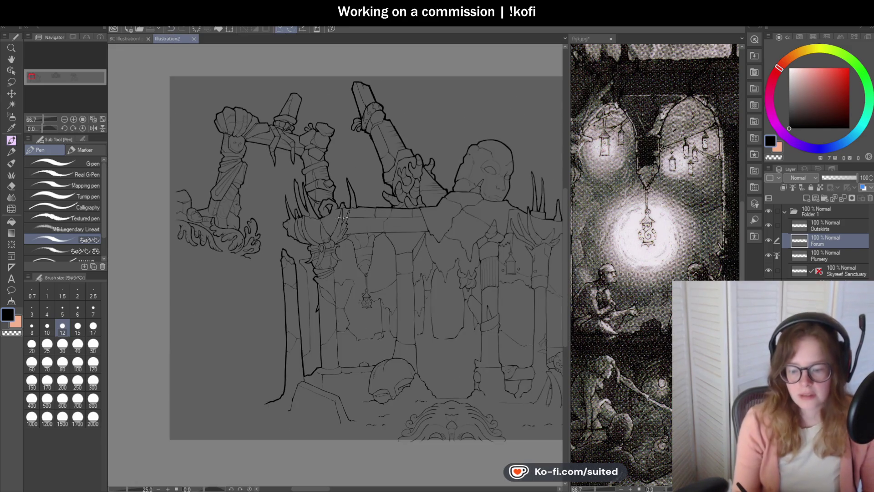
{"action": "scroll", "coordinate": [485, 248], "scroll_direction": "up", "scroll_amount": 3}
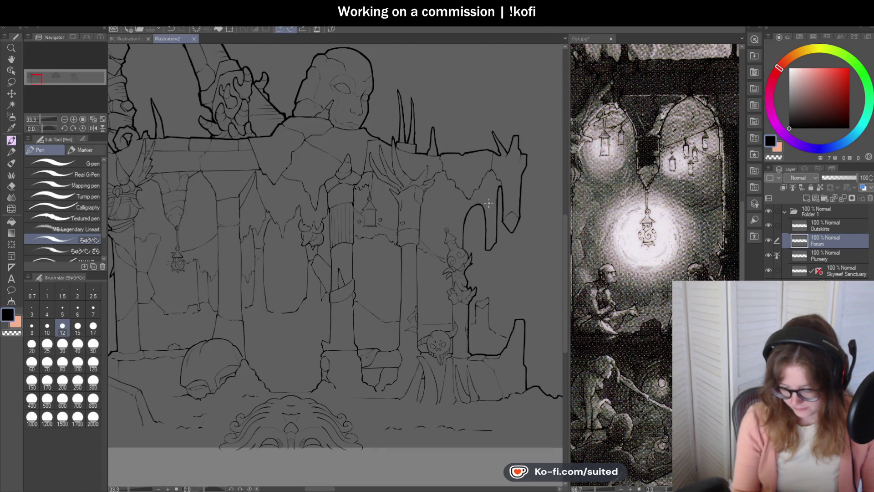
{"action": "scroll", "coordinate": [491, 204], "scroll_direction": "down", "scroll_amount": 3}
{"action": "scroll", "coordinate": [451, 285], "scroll_direction": "up", "scroll_amount": 2}
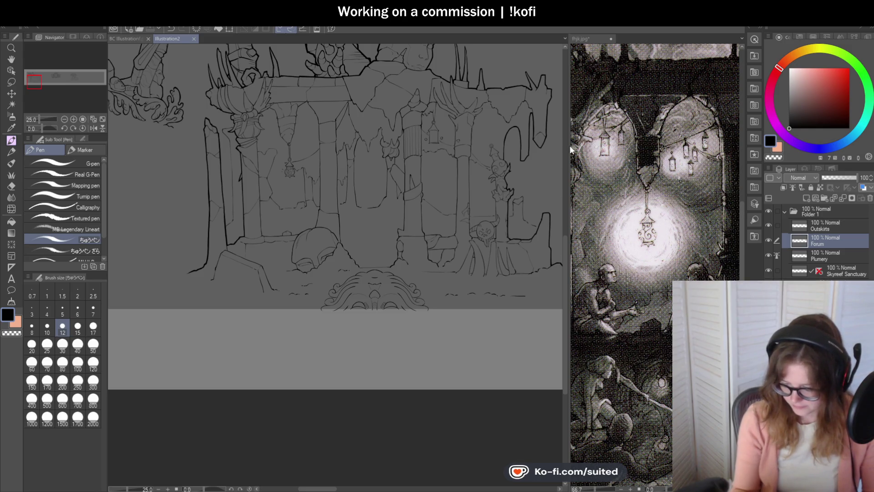
{"action": "left_click", "coordinate": [587, 38]}
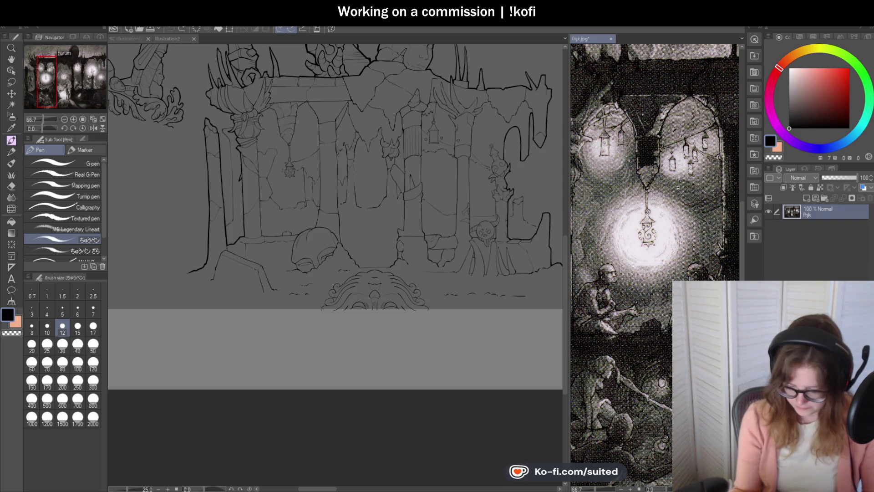
{"action": "scroll", "coordinate": [704, 227], "scroll_direction": "down", "scroll_amount": 2}
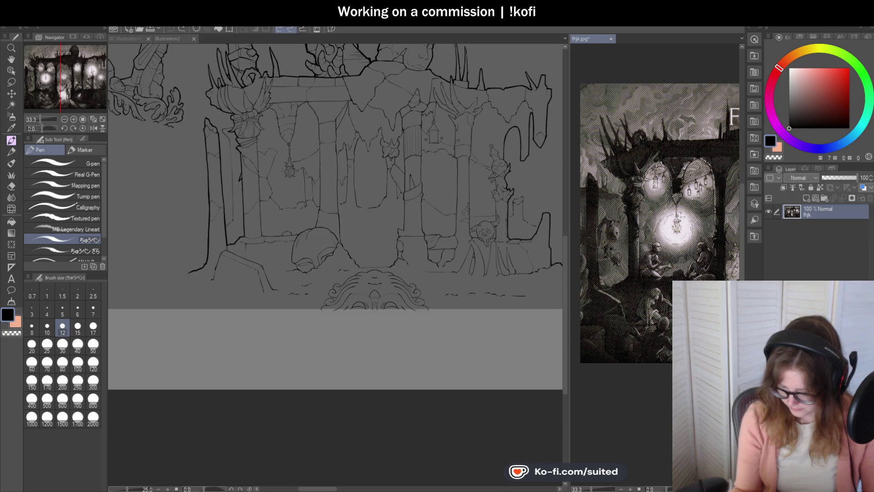
{"action": "scroll", "coordinate": [703, 228], "scroll_direction": "up", "scroll_amount": 1}
{"action": "mouse_move", "coordinate": [656, 228]}
{"action": "left_mouse_down"}
{"action": "mouse_move", "coordinate": [656, 160]}
{"action": "mouse_move", "coordinate": [658, 231]}
{"action": "left_mouse_up"}
{"action": "left_click", "coordinate": [167, 38]}
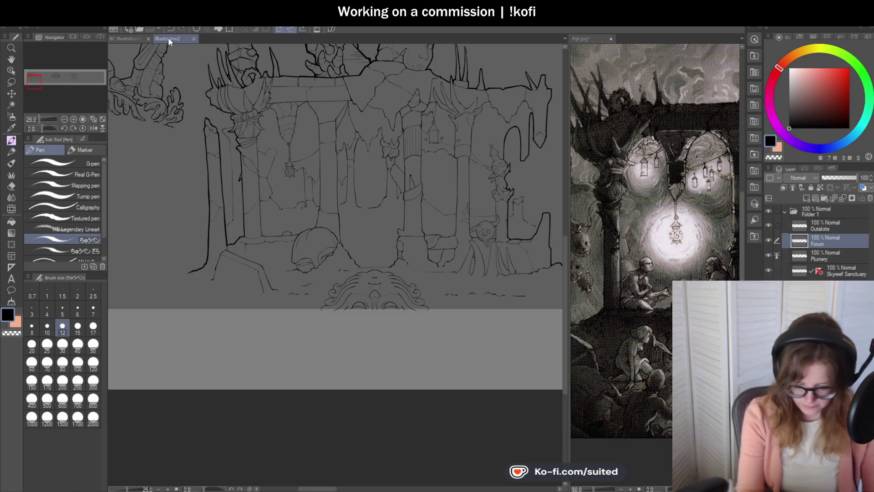
{"action": "scroll", "coordinate": [289, 163], "scroll_direction": "up", "scroll_amount": 2}
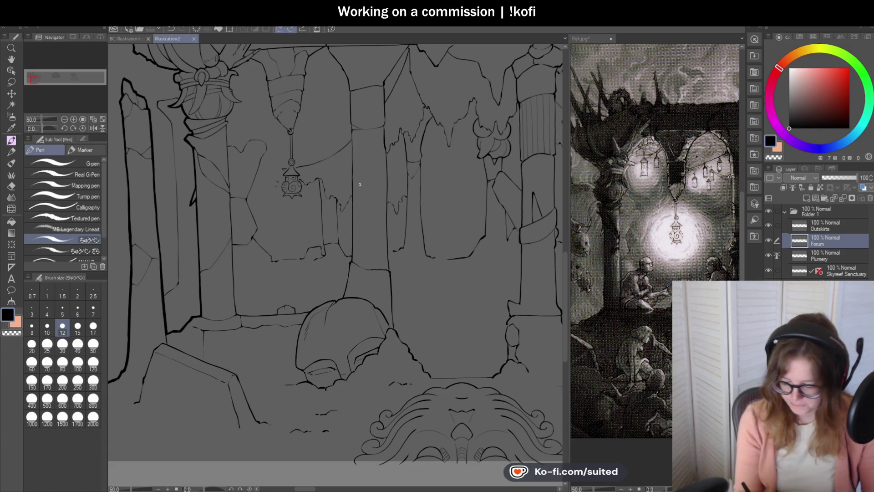
Ink a short stroke near the lantern and zoom around to check it.
{"action": "scroll", "coordinate": [283, 178], "scroll_direction": "up", "scroll_amount": 2}
{"action": "left_click_drag", "start_coordinate": [233, 156], "coordinate": [268, 213]}
{"action": "scroll", "coordinate": [314, 200], "scroll_direction": "down", "scroll_amount": 2}
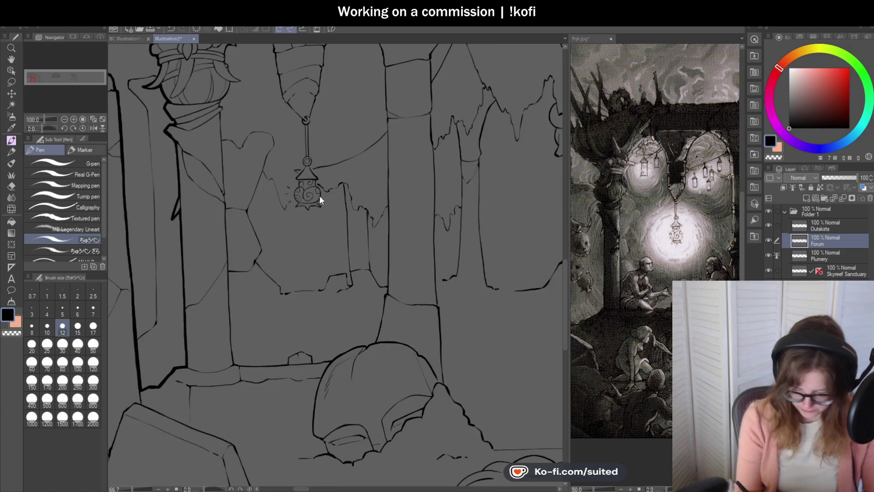
{"action": "scroll", "coordinate": [355, 136], "scroll_direction": "up", "scroll_amount": 1}
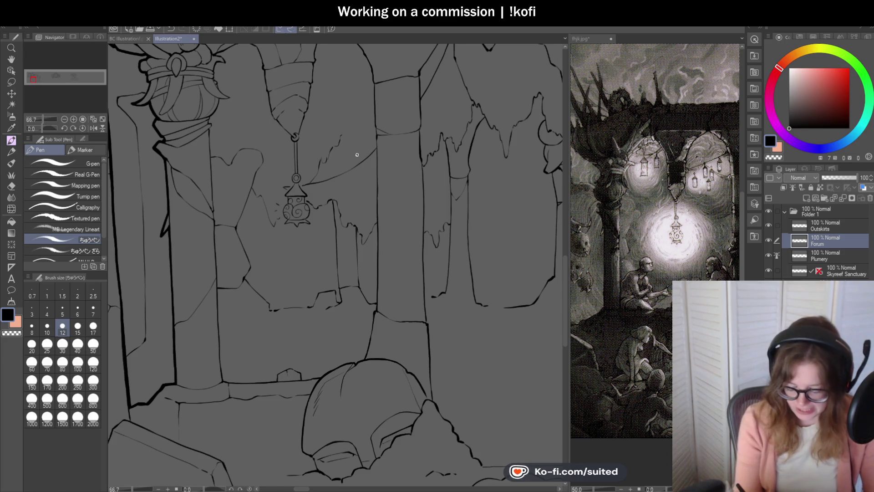
{"action": "scroll", "coordinate": [268, 220], "scroll_direction": "up", "scroll_amount": 3}
{"action": "scroll", "coordinate": [271, 226], "scroll_direction": "up", "scroll_amount": 1}
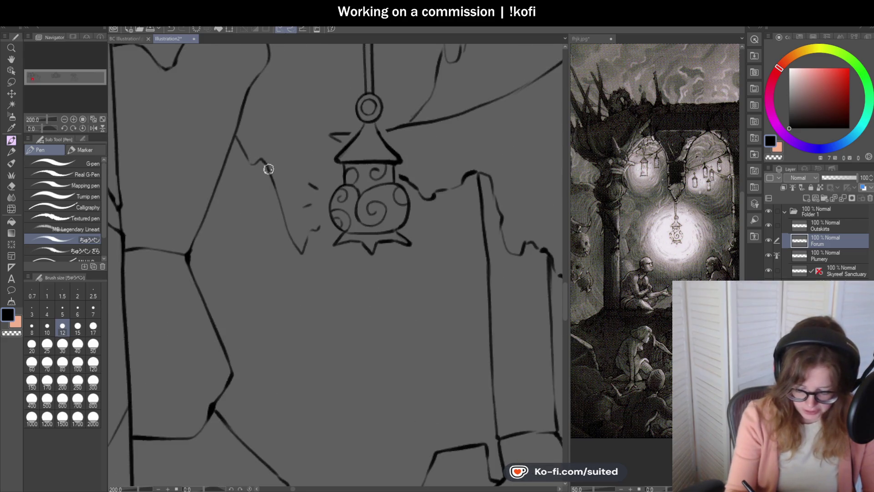
{"action": "scroll", "coordinate": [341, 215], "scroll_direction": "down", "scroll_amount": 4}
{"action": "scroll", "coordinate": [360, 151], "scroll_direction": "up", "scroll_amount": 4}
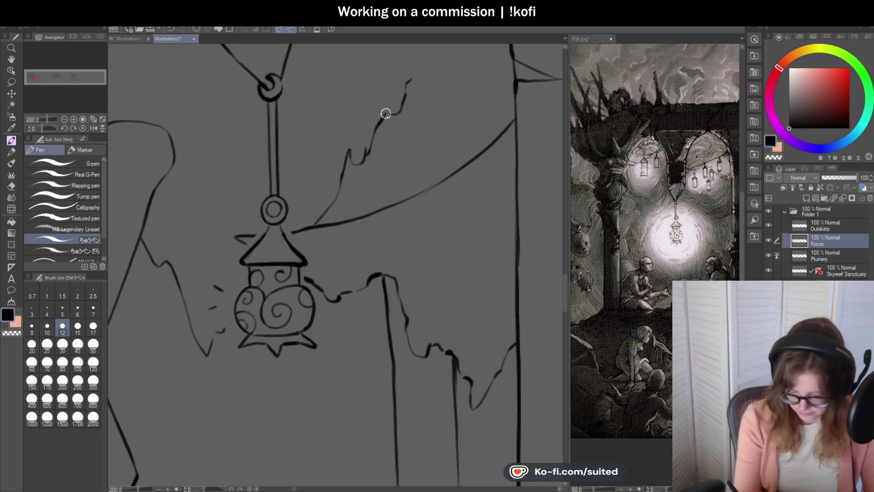
{"action": "scroll", "coordinate": [407, 79], "scroll_direction": "down", "scroll_amount": 3}
{"action": "scroll", "coordinate": [367, 132], "scroll_direction": "up", "scroll_amount": 2}
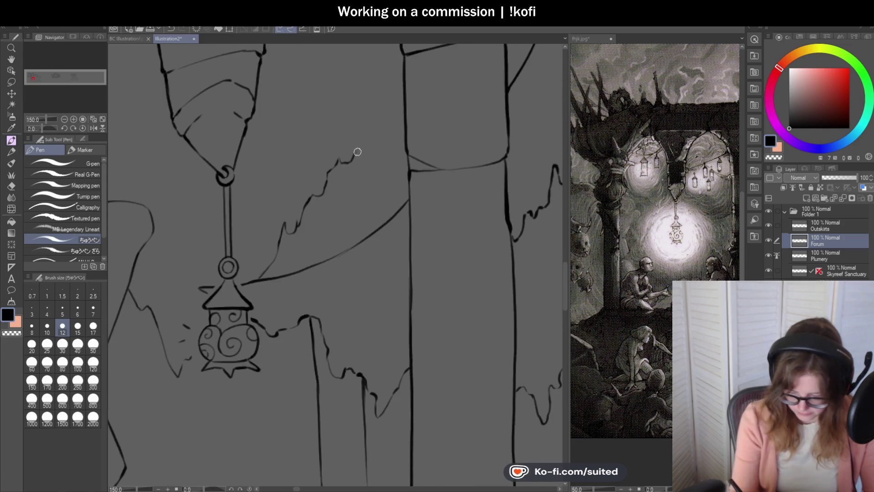
{"action": "scroll", "coordinate": [378, 156], "scroll_direction": "down", "scroll_amount": 4}
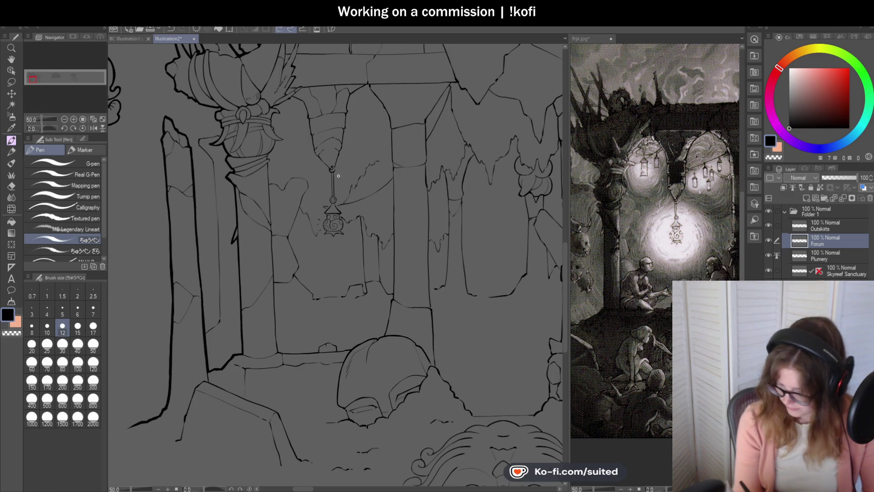
{"action": "scroll", "coordinate": [382, 173], "scroll_direction": "up", "scroll_amount": 5}
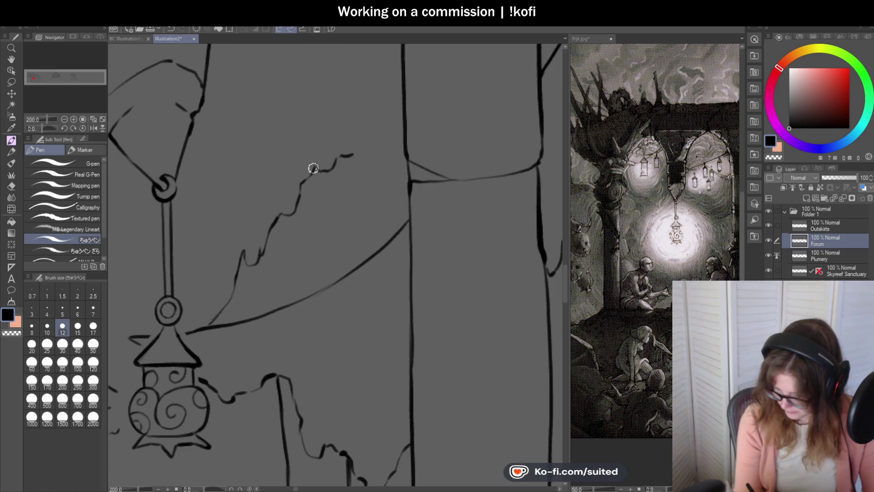
Extend the wavy crack line up and right and add a branching stroke.
{"action": "mouse_move", "coordinate": [353, 151]}
{"action": "left_mouse_down"}
{"action": "mouse_move", "coordinate": [371, 121]}
{"action": "mouse_move", "coordinate": [408, 94]}
{"action": "left_mouse_up"}
{"action": "scroll", "coordinate": [408, 94], "scroll_direction": "down", "scroll_amount": 2}
{"action": "scroll", "coordinate": [365, 173], "scroll_direction": "down", "scroll_amount": 2}
{"action": "scroll", "coordinate": [365, 185], "scroll_direction": "up", "scroll_amount": 2}
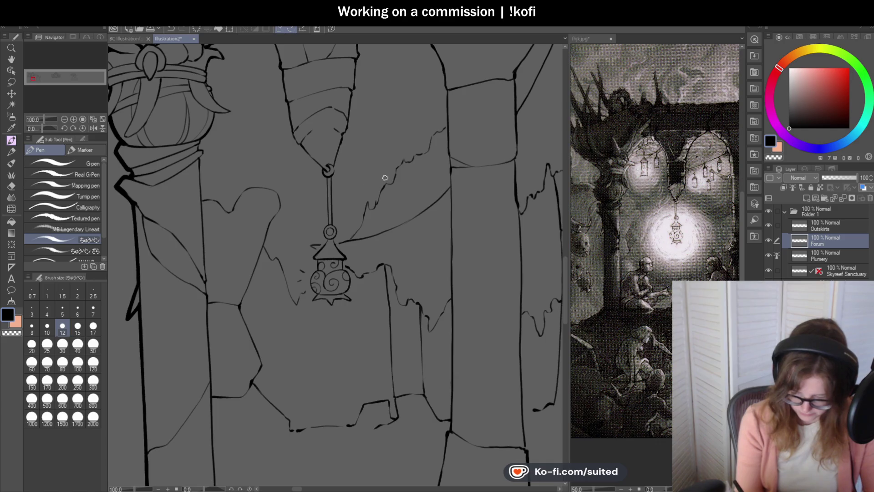
{"action": "left_click_drag", "start_coordinate": [385, 182], "coordinate": [347, 149]}
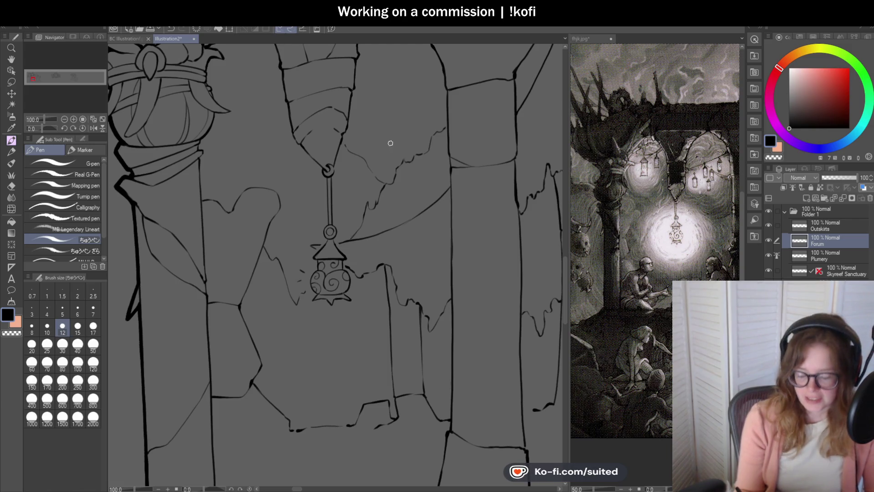
Undo the jagged crack strokes with three Ctrl+Z presses.
{"action": "scroll", "coordinate": [406, 195], "scroll_direction": "up", "scroll_amount": 1}
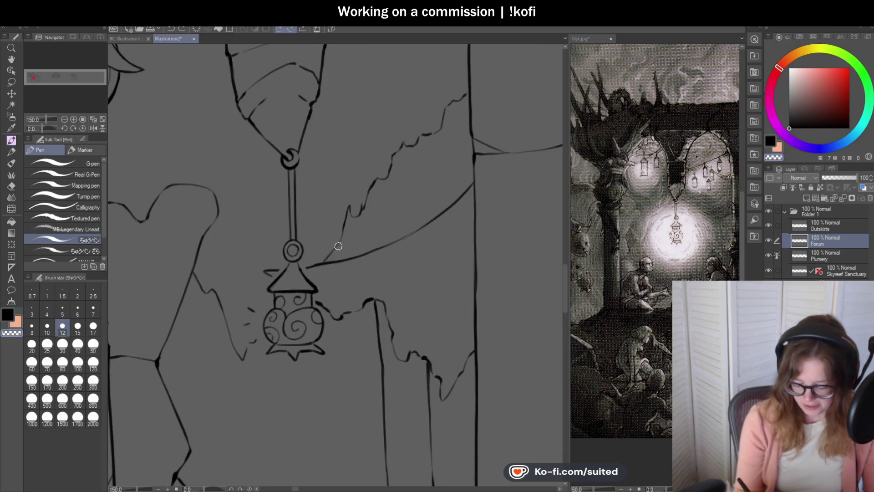
{"action": "key", "text": "ctrl+z"}
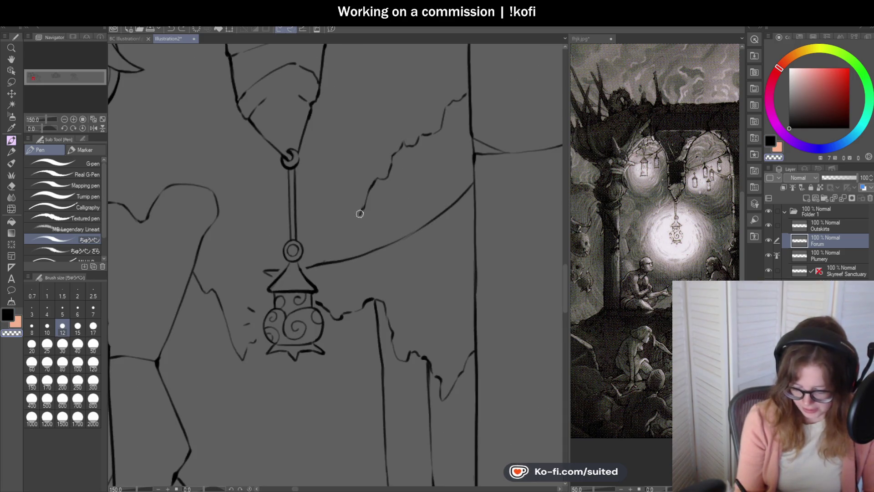
{"action": "key", "text": "ctrl+z"}
{"action": "key", "text": "ctrl+z"}
{"action": "key", "text": "ctrl+z"}
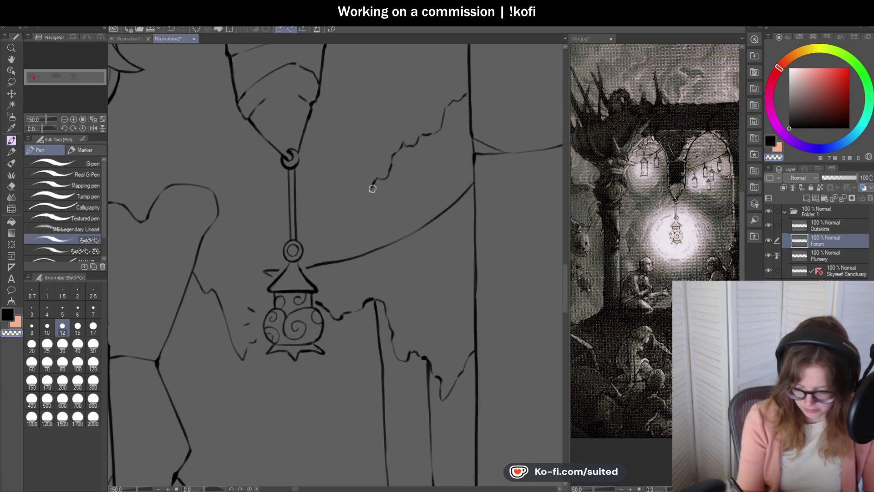
{"action": "key", "text": "ctrl+z"}
{"action": "key", "text": "ctrl+z"}
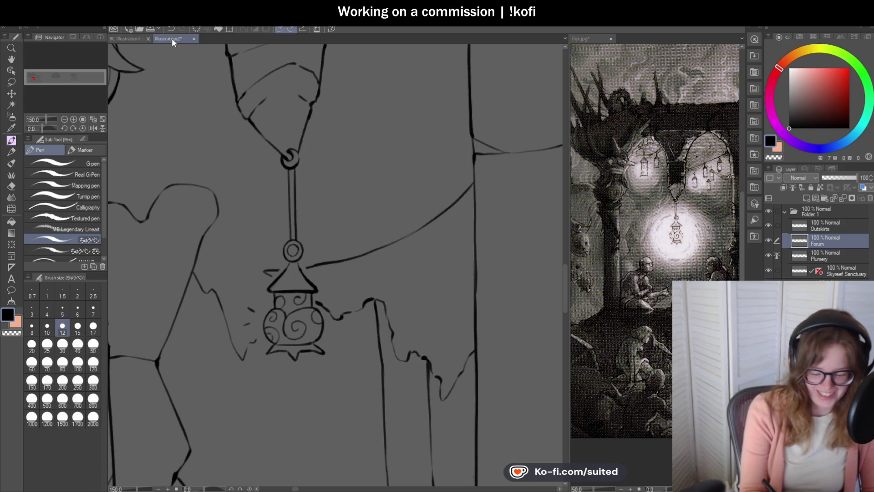
Zoom out to review the whole Forum panel without the crack line.
{"action": "scroll", "coordinate": [373, 217], "scroll_direction": "down", "scroll_amount": 3}
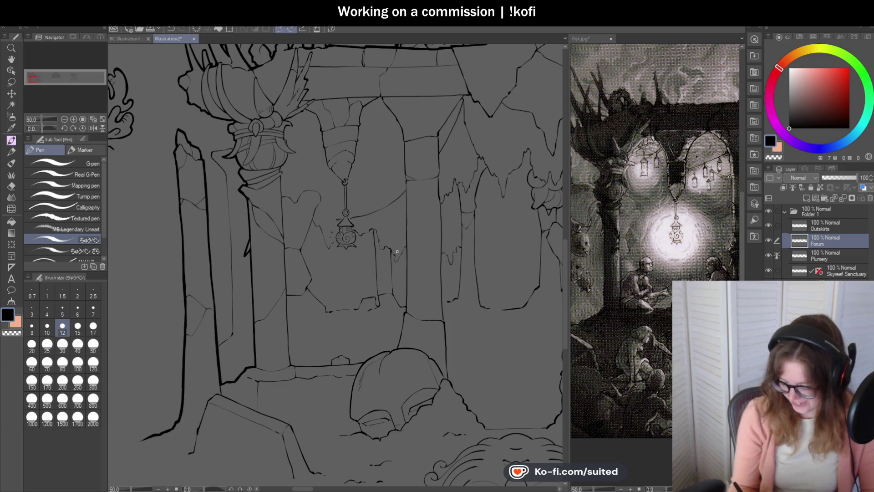
Ink a thin line from the heart-shaped stone edge and extend the dashed crack up-right.
{"action": "scroll", "coordinate": [321, 185], "scroll_direction": "up", "scroll_amount": 3}
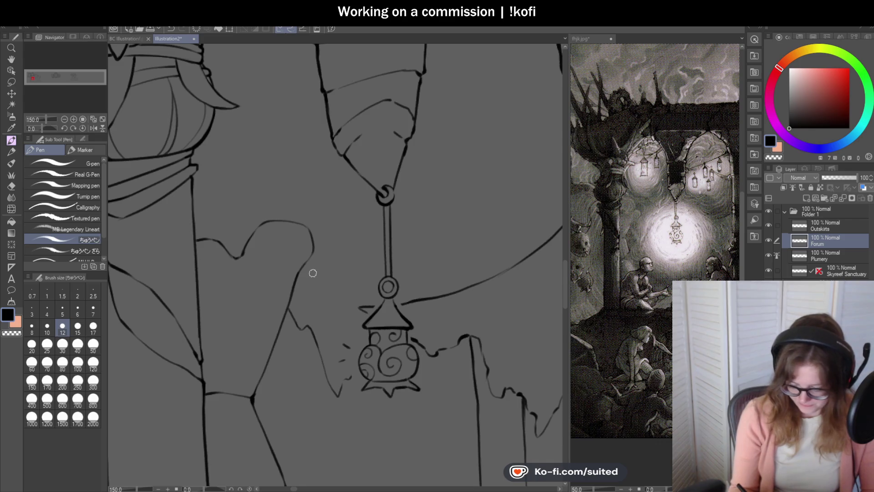
{"action": "scroll", "coordinate": [312, 273], "scroll_direction": "up", "scroll_amount": 1}
{"action": "mouse_move", "coordinate": [304, 260]}
{"action": "left_mouse_down"}
{"action": "mouse_move", "coordinate": [360, 316]}
{"action": "mouse_move", "coordinate": [395, 260]}
{"action": "mouse_move", "coordinate": [462, 213]}
{"action": "left_mouse_up"}
{"action": "scroll", "coordinate": [332, 219], "scroll_direction": "down", "scroll_amount": 1}
{"action": "scroll", "coordinate": [298, 232], "scroll_direction": "down", "scroll_amount": 1}
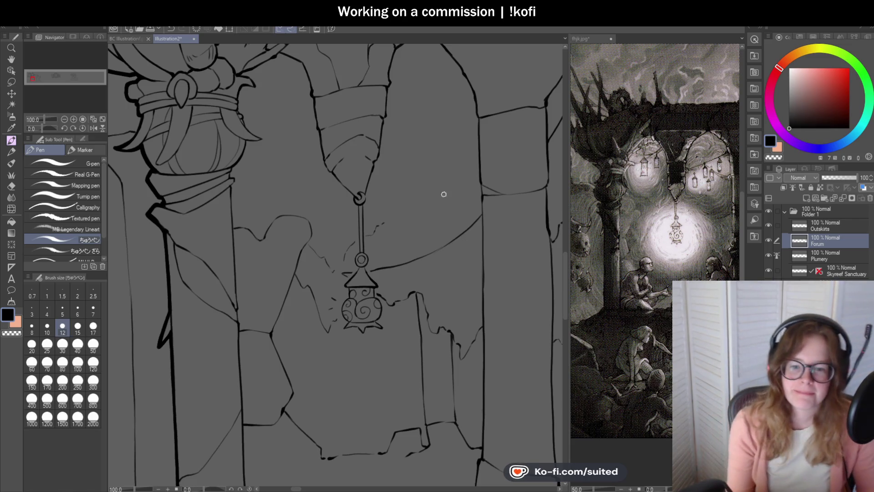
{"action": "scroll", "coordinate": [409, 230], "scroll_direction": "up", "scroll_amount": 1}
{"action": "scroll", "coordinate": [408, 230], "scroll_direction": "up", "scroll_amount": 2}
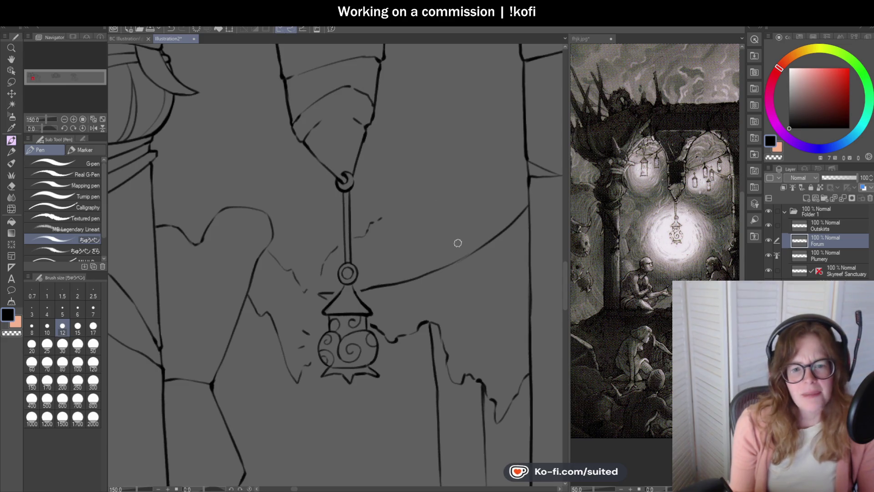
{"action": "scroll", "coordinate": [388, 218], "scroll_direction": "up", "scroll_amount": 1}
{"action": "left_click_drag", "start_coordinate": [381, 218], "coordinate": [416, 195]}
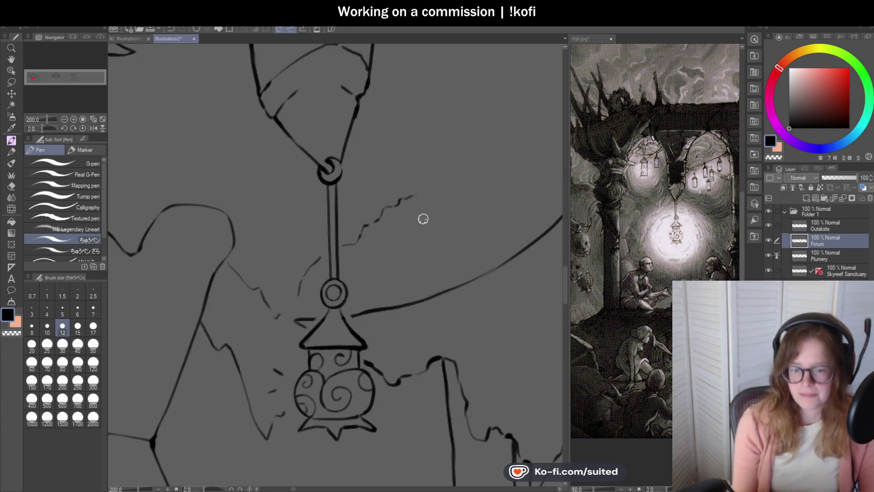
{"action": "scroll", "coordinate": [421, 224], "scroll_direction": "down", "scroll_amount": 2}
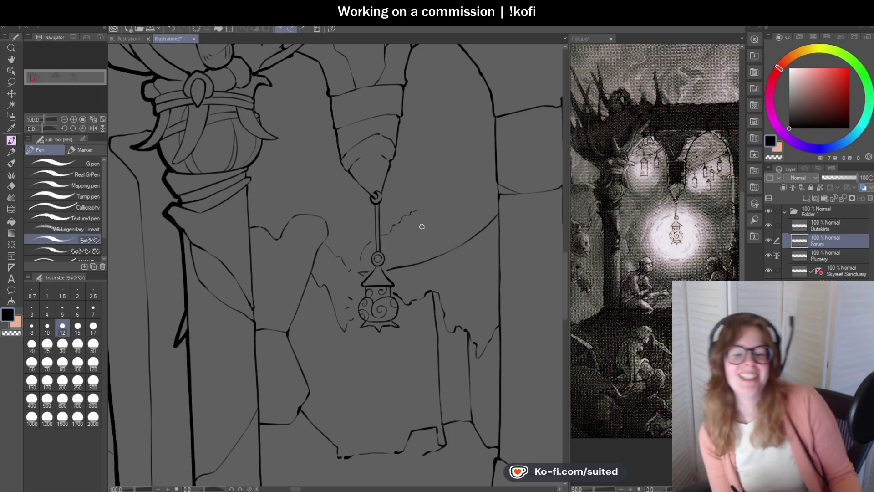
Erase the sketchy stroke's upper-right end with the transparent colour, then save.
{"action": "key", "text": "c"}
{"action": "left_click_drag", "start_coordinate": [418, 209], "coordinate": [384, 229]}
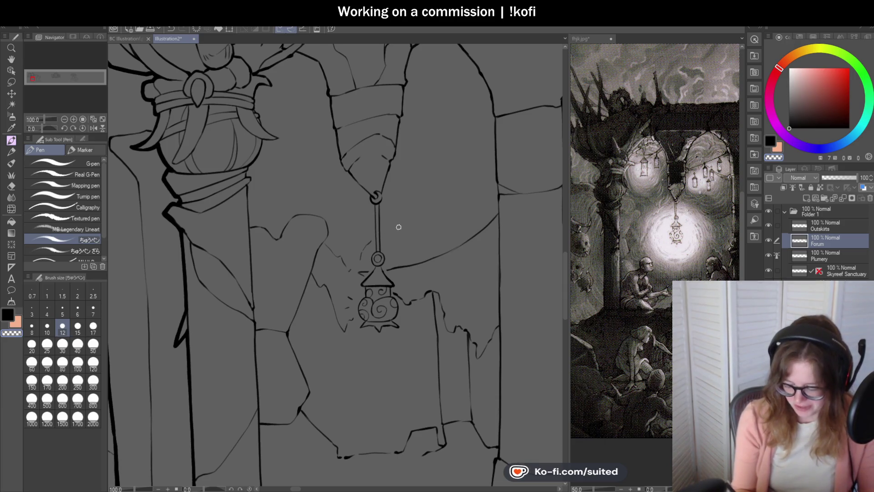
{"action": "key", "text": "ctrl+s"}
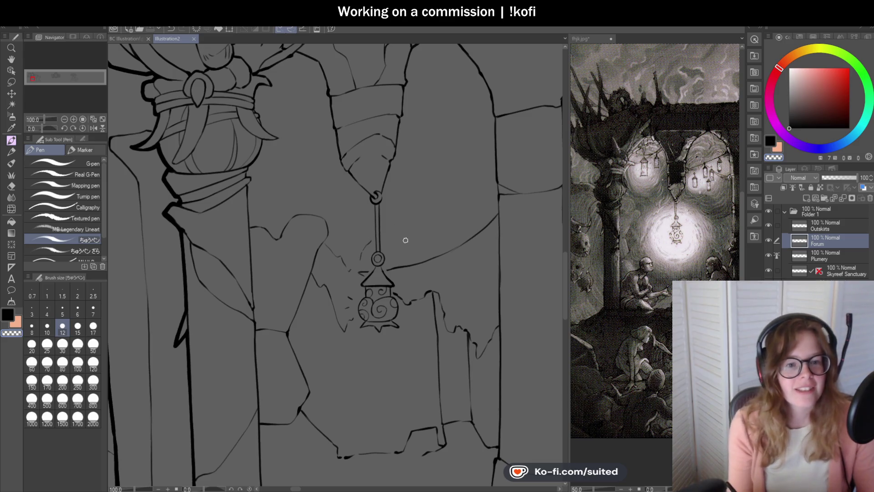
Return to black ink, draw a thin line below the lantern hook, and undo it.
{"action": "key", "text": "c"}
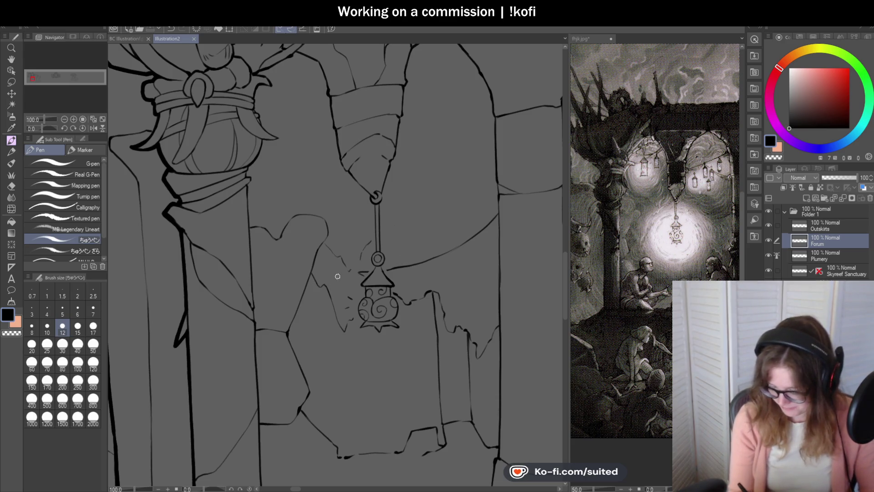
{"action": "scroll", "coordinate": [351, 177], "scroll_direction": "up", "scroll_amount": 1}
{"action": "mouse_move", "coordinate": [235, 132]}
{"action": "left_mouse_down"}
{"action": "mouse_move", "coordinate": [319, 181]}
{"action": "mouse_move", "coordinate": [351, 221]}
{"action": "mouse_move", "coordinate": [371, 196]}
{"action": "mouse_move", "coordinate": [343, 219]}
{"action": "mouse_move", "coordinate": [369, 190]}
{"action": "left_mouse_up"}
{"action": "key", "text": "ctrl+z"}
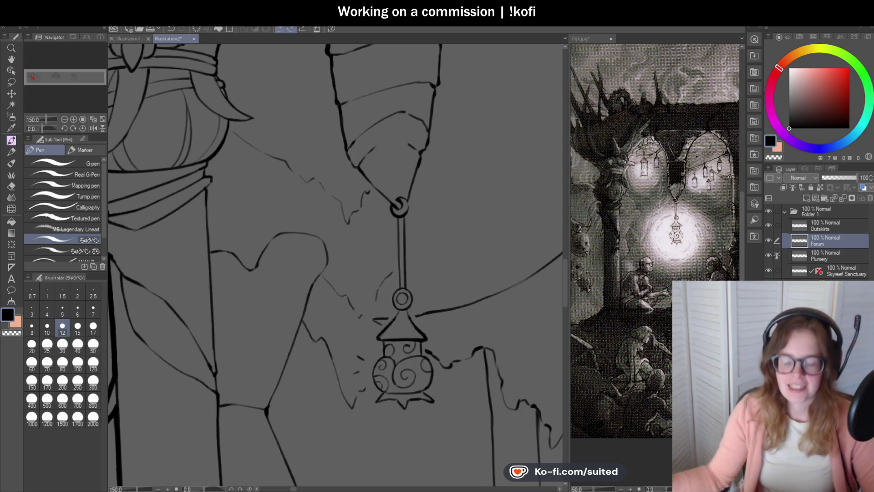
Zoom out to view the jagged ceiling lines around the lantern hook.
{"action": "scroll", "coordinate": [328, 205], "scroll_direction": "down", "scroll_amount": 5}
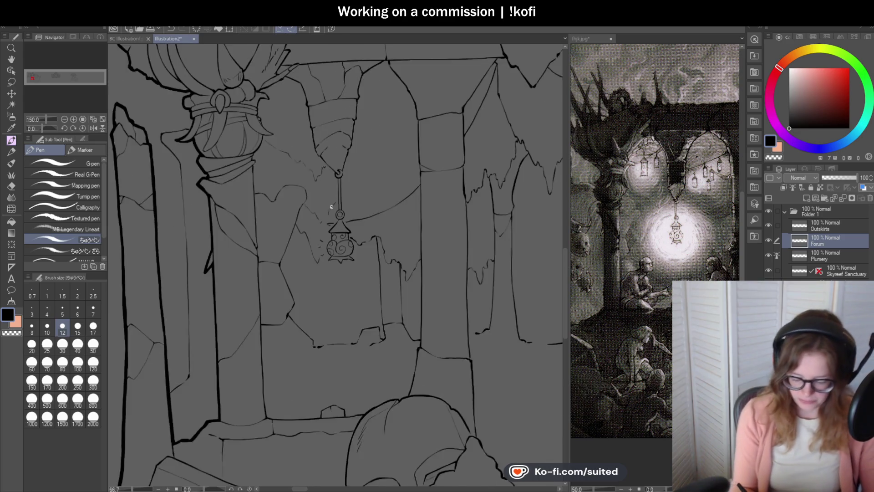
Ink a wavy ceiling edge and a short stroke beside the lantern, then save.
{"action": "scroll", "coordinate": [336, 156], "scroll_direction": "up", "scroll_amount": 5}
{"action": "mouse_move", "coordinate": [328, 165]}
{"action": "left_mouse_down"}
{"action": "mouse_move", "coordinate": [337, 143]}
{"action": "mouse_move", "coordinate": [344, 151]}
{"action": "mouse_move", "coordinate": [386, 115]}
{"action": "left_mouse_up"}
{"action": "scroll", "coordinate": [363, 203], "scroll_direction": "down", "scroll_amount": 2}
{"action": "scroll", "coordinate": [363, 203], "scroll_direction": "up", "scroll_amount": 2}
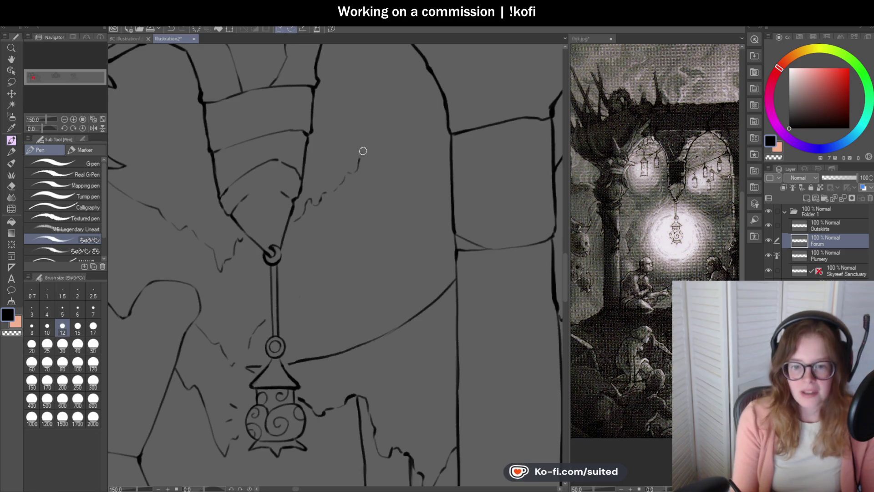
{"action": "left_click_drag", "start_coordinate": [389, 126], "coordinate": [397, 112]}
{"action": "scroll", "coordinate": [398, 98], "scroll_direction": "down", "scroll_amount": 4}
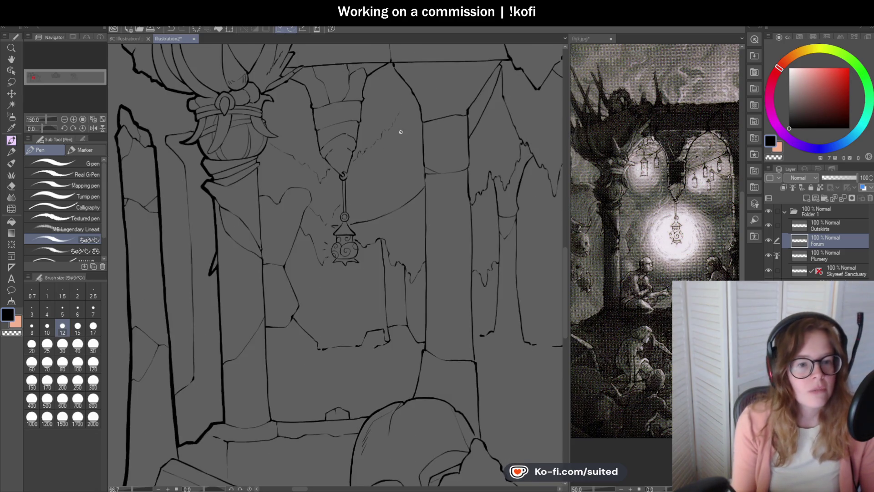
{"action": "scroll", "coordinate": [406, 183], "scroll_direction": "up", "scroll_amount": 1}
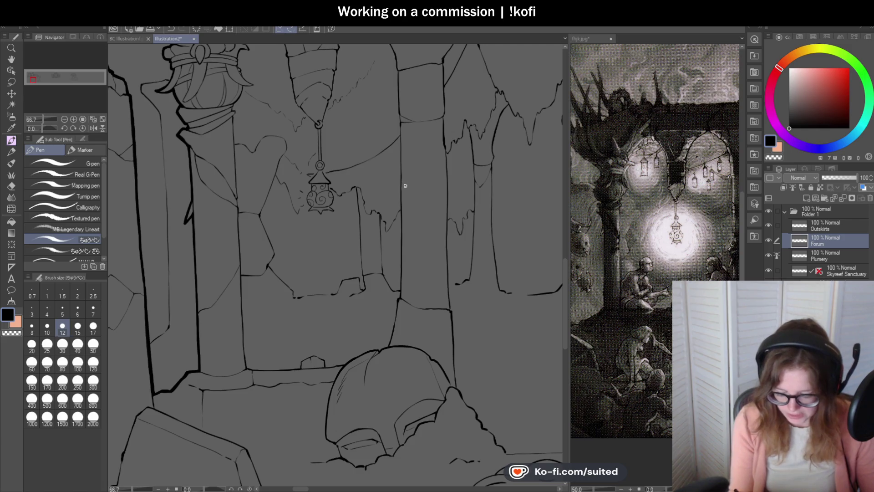
{"action": "scroll", "coordinate": [367, 167], "scroll_direction": "up", "scroll_amount": 3}
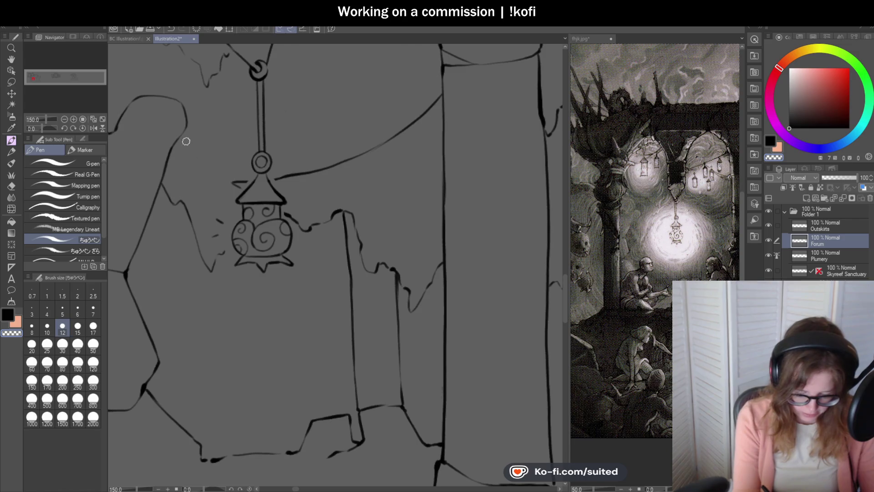
{"action": "key", "text": "ctrl+s"}
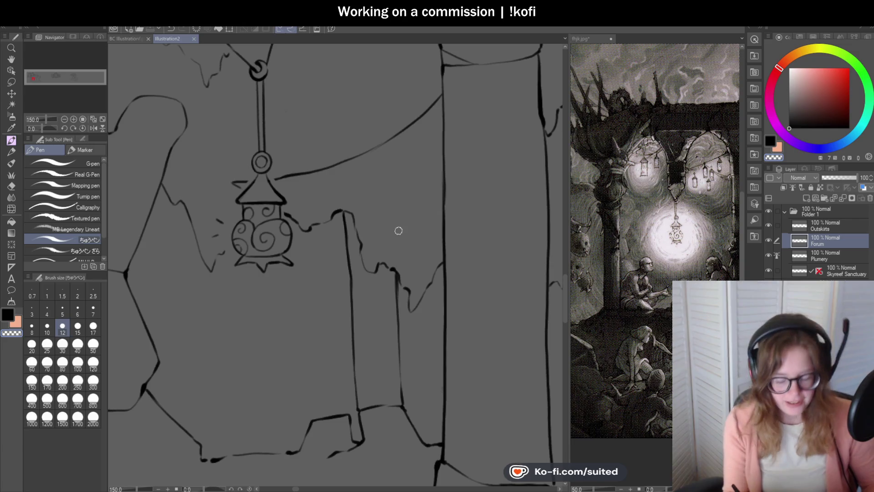
Extend the jagged ceiling line toward the right column and save again.
{"action": "scroll", "coordinate": [426, 235], "scroll_direction": "down", "scroll_amount": 1}
{"action": "scroll", "coordinate": [427, 235], "scroll_direction": "down", "scroll_amount": 1}
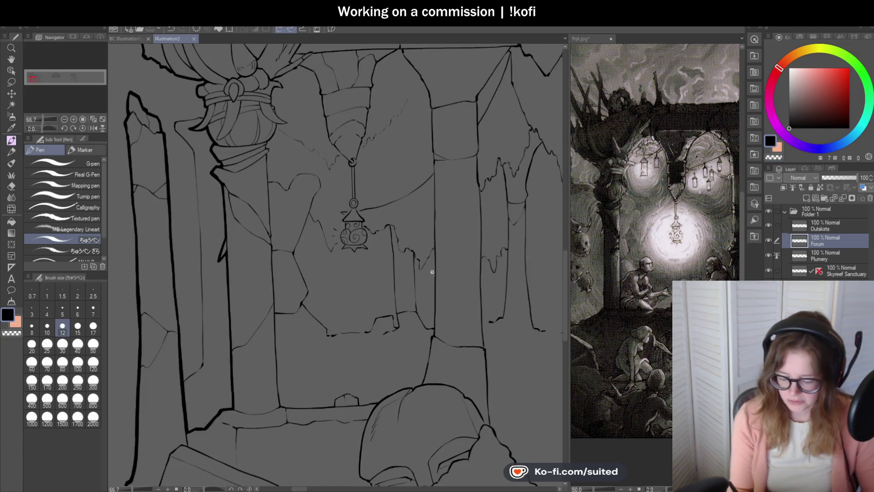
{"action": "scroll", "coordinate": [427, 156], "scroll_direction": "up", "scroll_amount": 1}
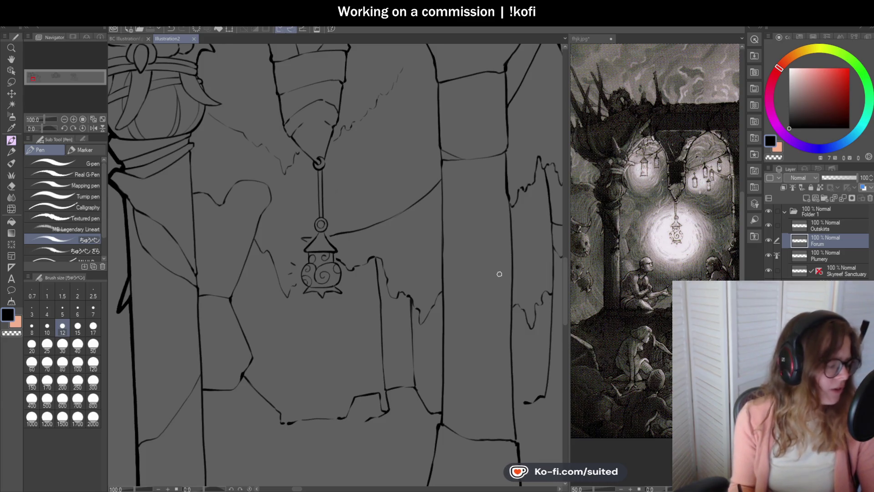
{"action": "scroll", "coordinate": [410, 198], "scroll_direction": "up", "scroll_amount": 1}
{"action": "left_click_drag", "start_coordinate": [348, 113], "coordinate": [434, 196]}
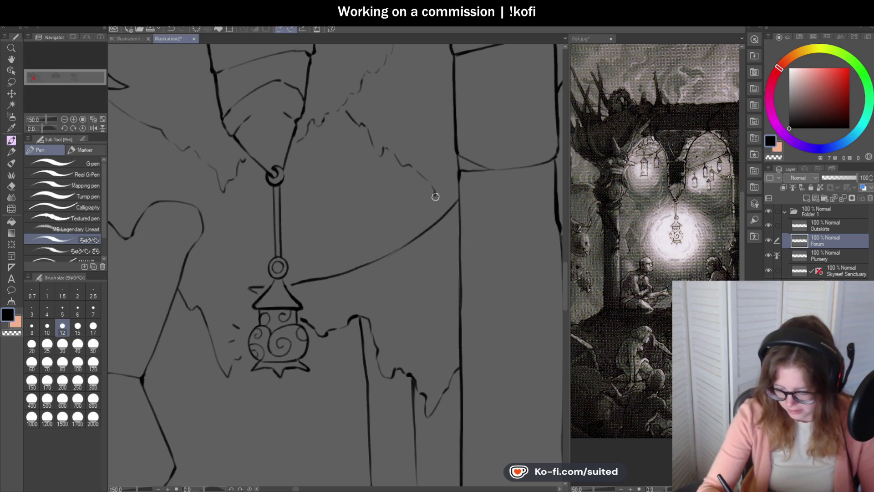
{"action": "key", "text": "ctrl+s"}
{"action": "scroll", "coordinate": [435, 196], "scroll_direction": "down", "scroll_amount": 4}
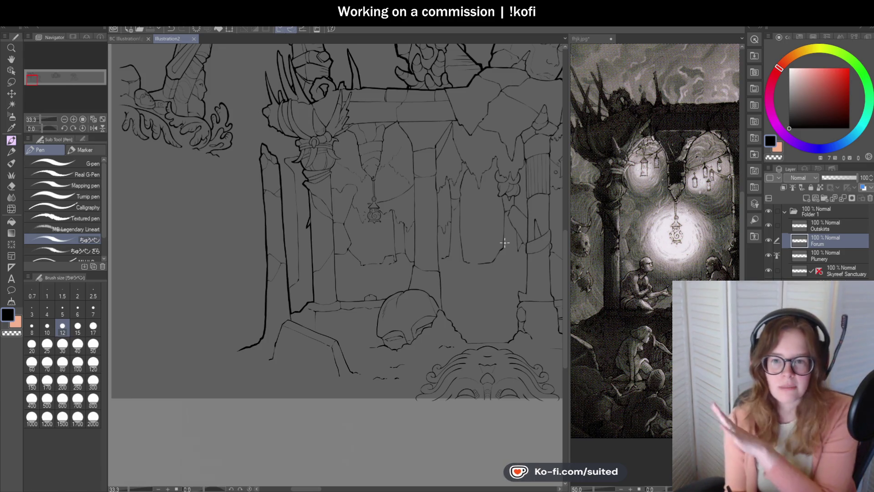
Ink a thin ceiling line rising up-right above the second lantern and save the illustration.
{"action": "scroll", "coordinate": [351, 207], "scroll_direction": "down", "scroll_amount": 1}
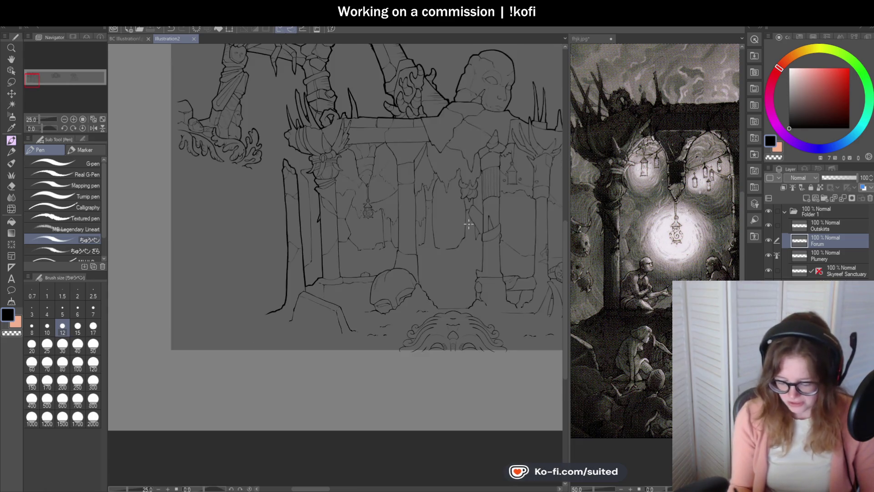
{"action": "scroll", "coordinate": [463, 230], "scroll_direction": "up", "scroll_amount": 1}
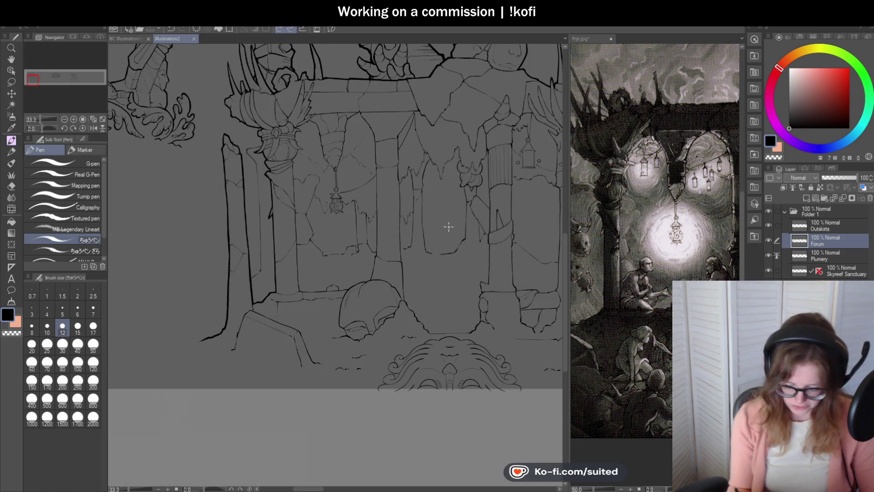
{"action": "scroll", "coordinate": [458, 235], "scroll_direction": "down", "scroll_amount": 1}
{"action": "scroll", "coordinate": [423, 249], "scroll_direction": "down", "scroll_amount": 1}
{"action": "scroll", "coordinate": [413, 207], "scroll_direction": "up", "scroll_amount": 4}
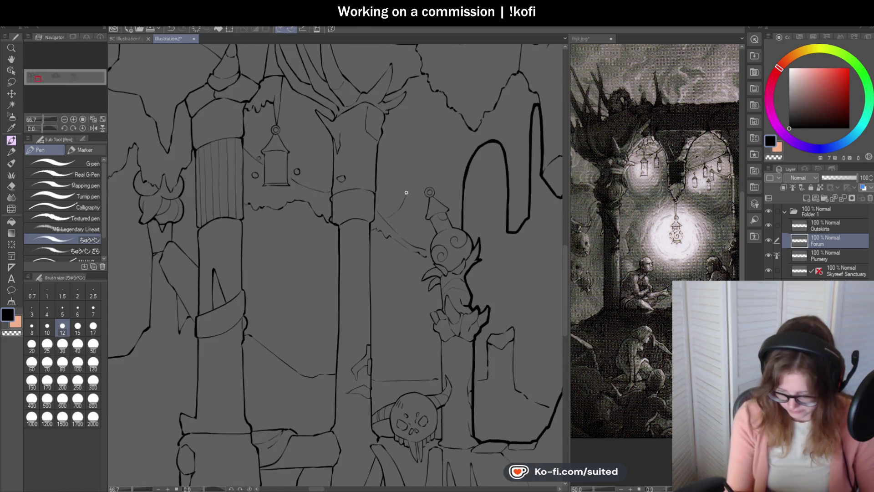
{"action": "left_click_drag", "start_coordinate": [425, 167], "coordinate": [442, 147]}
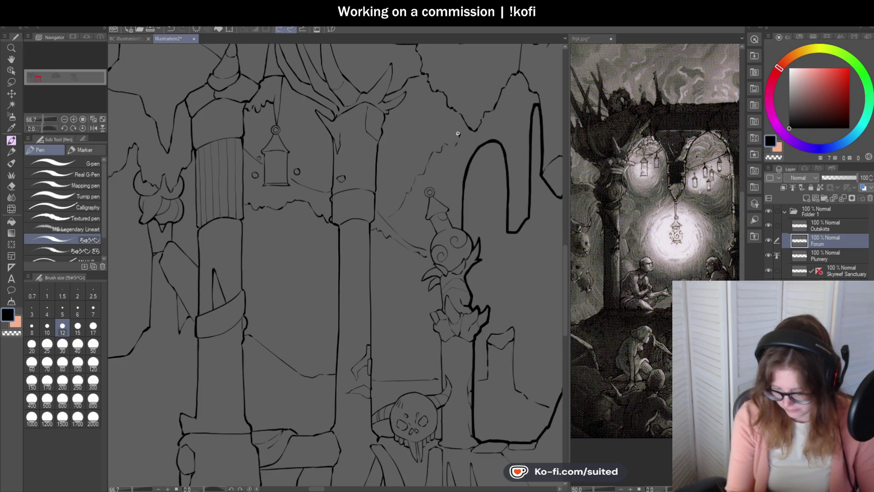
{"action": "scroll", "coordinate": [459, 133], "scroll_direction": "down", "scroll_amount": 2}
{"action": "key", "text": "ctrl+s"}
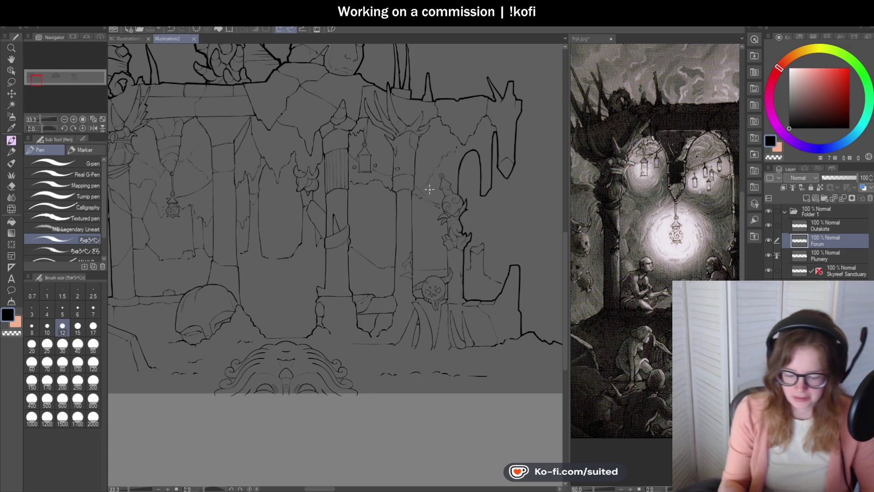
{"action": "scroll", "coordinate": [414, 156], "scroll_direction": "down", "scroll_amount": 1}
{"action": "scroll", "coordinate": [400, 229], "scroll_direction": "up", "scroll_amount": 1}
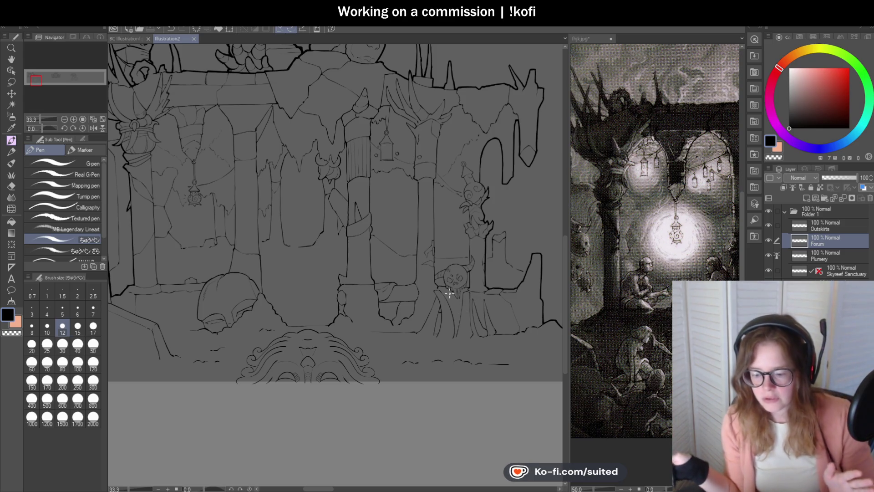
{"action": "scroll", "coordinate": [503, 196], "scroll_direction": "down", "scroll_amount": 1}
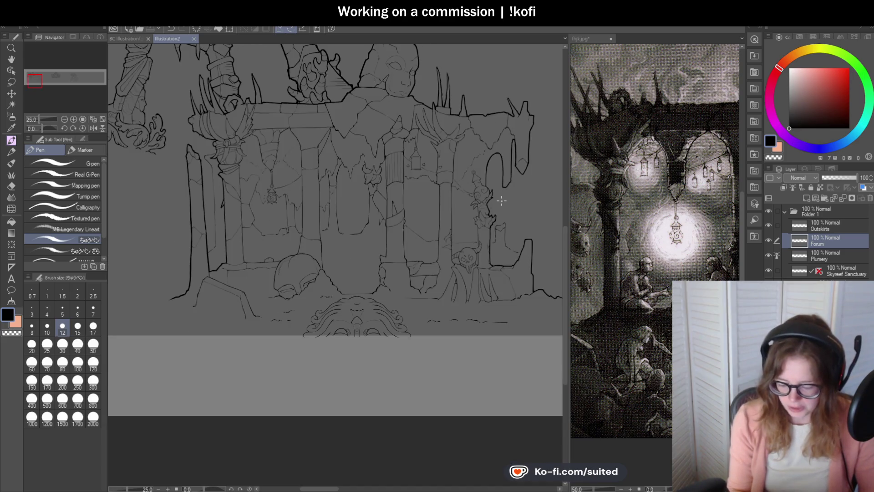
{"action": "scroll", "coordinate": [463, 211], "scroll_direction": "up", "scroll_amount": 1}
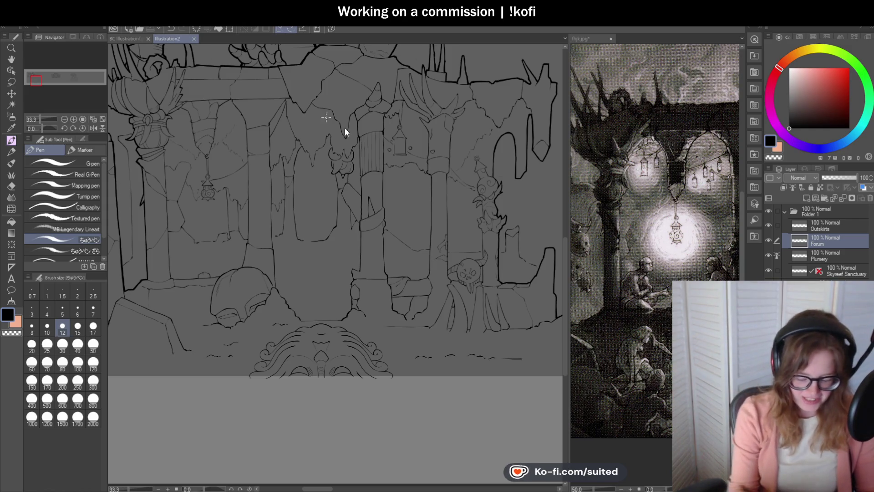
{"action": "scroll", "coordinate": [418, 238], "scroll_direction": "down", "scroll_amount": 3}
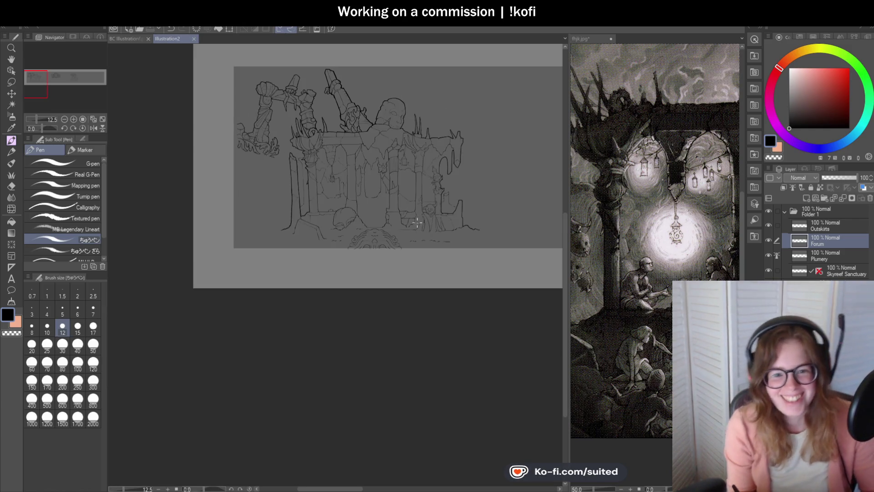
Ink a bold line down the right edge of the broken pillar behind the horned skull.
{"action": "scroll", "coordinate": [330, 227], "scroll_direction": "up", "scroll_amount": 8}
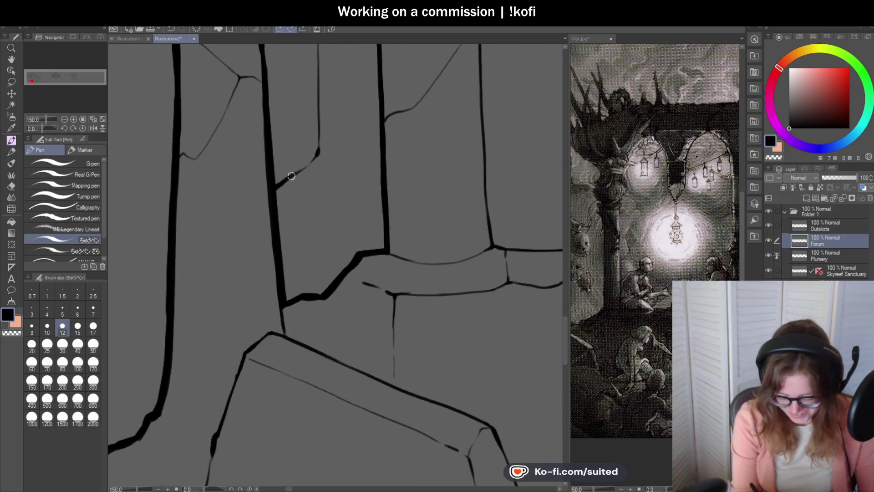
{"action": "scroll", "coordinate": [263, 232], "scroll_direction": "down", "scroll_amount": 3}
{"action": "scroll", "coordinate": [330, 262], "scroll_direction": "down", "scroll_amount": 2}
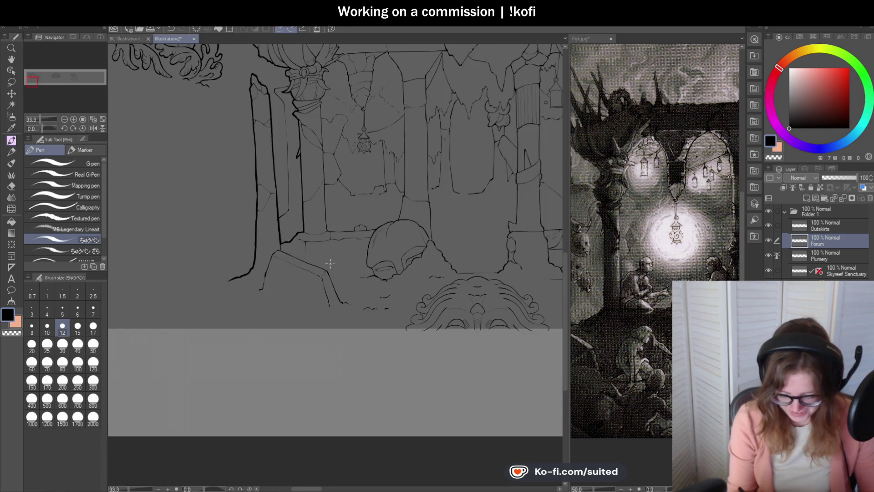
{"action": "scroll", "coordinate": [323, 247], "scroll_direction": "down", "scroll_amount": 3}
{"action": "scroll", "coordinate": [493, 249], "scroll_direction": "up", "scroll_amount": 3}
{"action": "scroll", "coordinate": [385, 177], "scroll_direction": "up", "scroll_amount": 4}
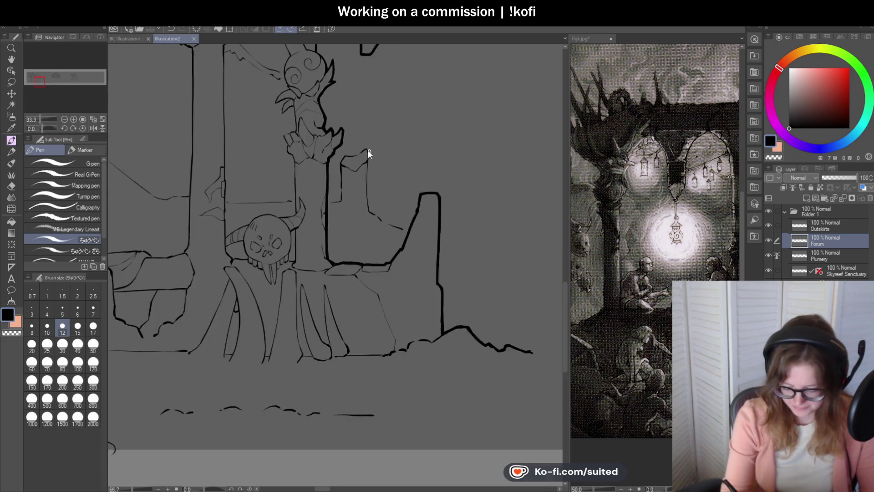
{"action": "left_click_drag", "start_coordinate": [367, 145], "coordinate": [376, 288]}
Switch to transparent colour and back to black ink, then save the illustration.
{"action": "key", "text": "c"}
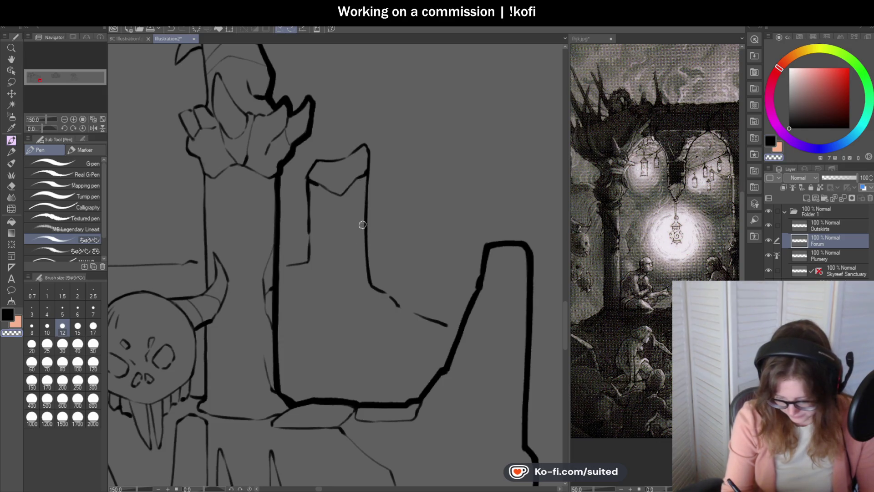
{"action": "key", "text": "c"}
{"action": "scroll", "coordinate": [401, 263], "scroll_direction": "down", "scroll_amount": 4}
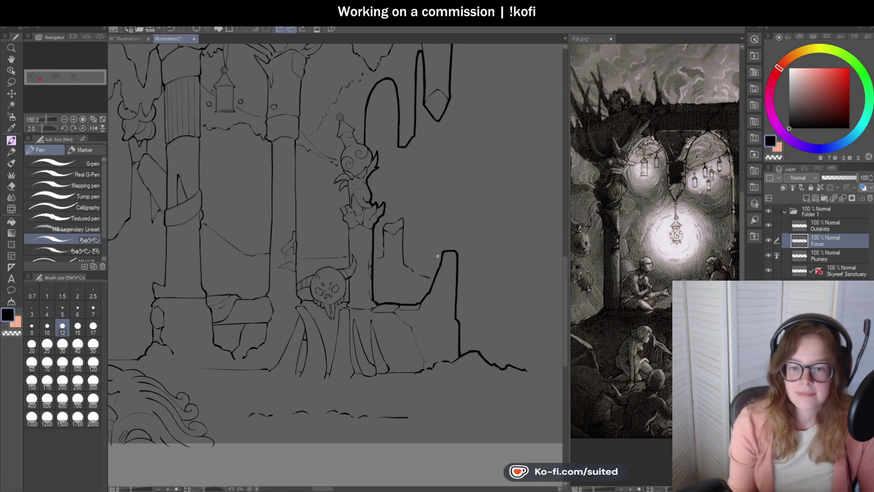
{"action": "scroll", "coordinate": [458, 281], "scroll_direction": "up", "scroll_amount": 2}
{"action": "key", "text": "ctrl+s"}
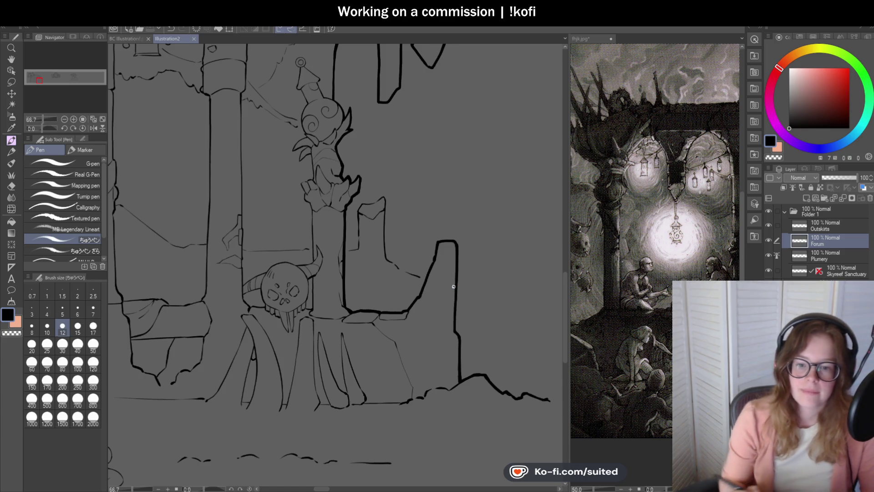
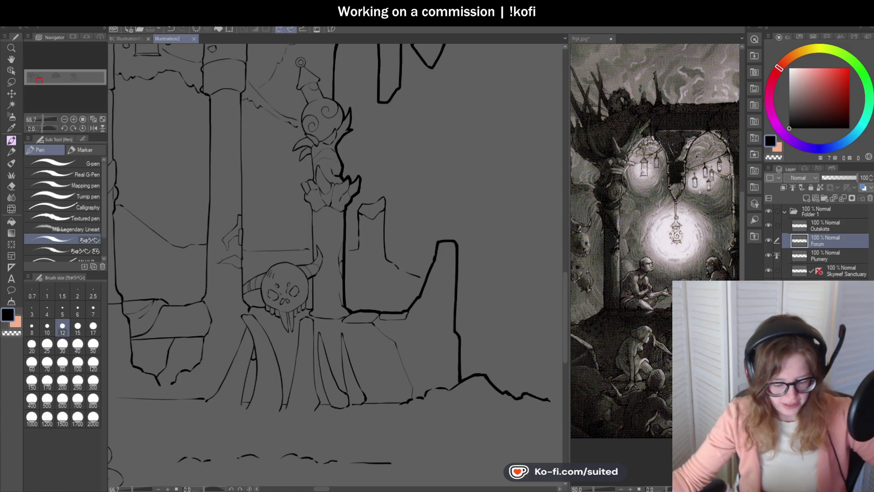
Zoom out and pan with the Hand tool to frame the whole temple line drawing beside the reference.
{"action": "scroll", "coordinate": [461, 214], "scroll_direction": "down", "scroll_amount": 2}
{"action": "scroll", "coordinate": [460, 214], "scroll_direction": "down", "scroll_amount": 5}
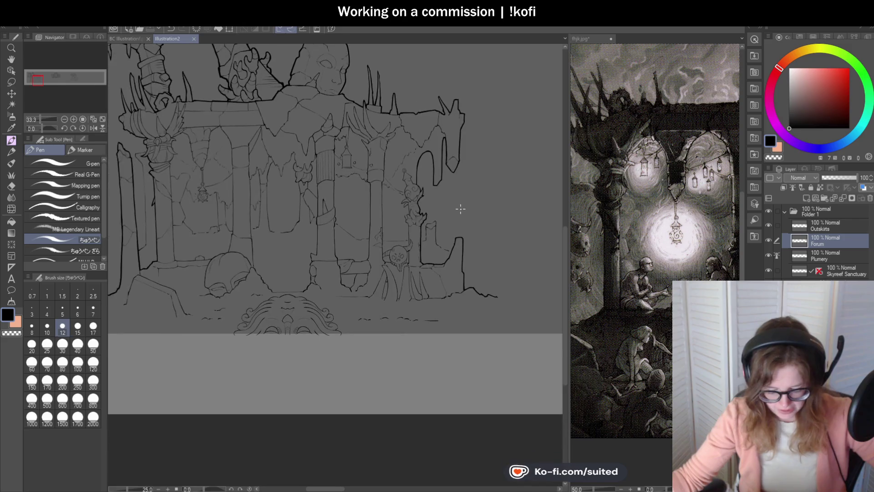
{"action": "scroll", "coordinate": [267, 238], "scroll_direction": "up", "scroll_amount": 2}
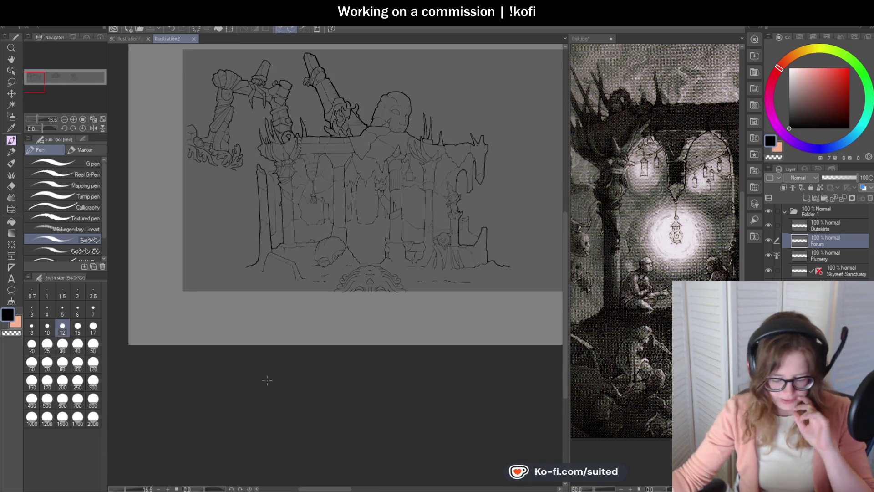
{"action": "left_click", "coordinate": [12, 59]}
{"action": "mouse_move", "coordinate": [483, 221]}
{"action": "left_mouse_down"}
{"action": "mouse_move", "coordinate": [354, 228]}
{"action": "mouse_move", "coordinate": [449, 221]}
{"action": "mouse_move", "coordinate": [497, 228]}
{"action": "left_mouse_up"}
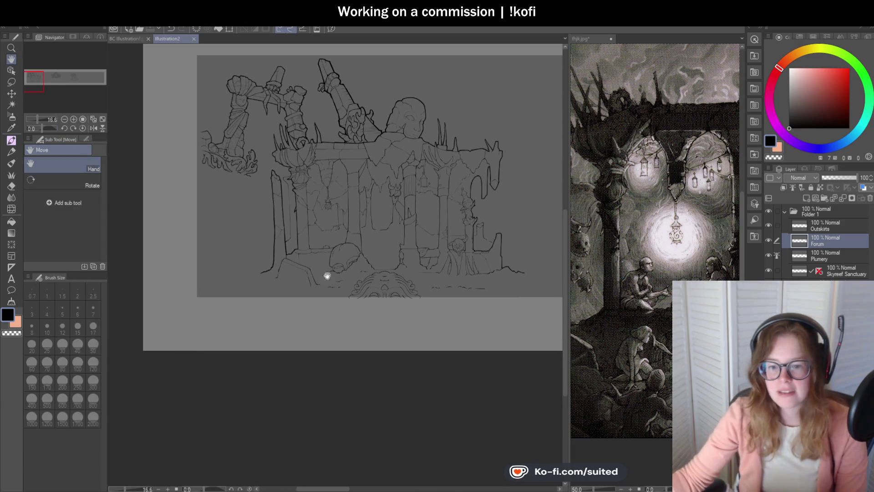